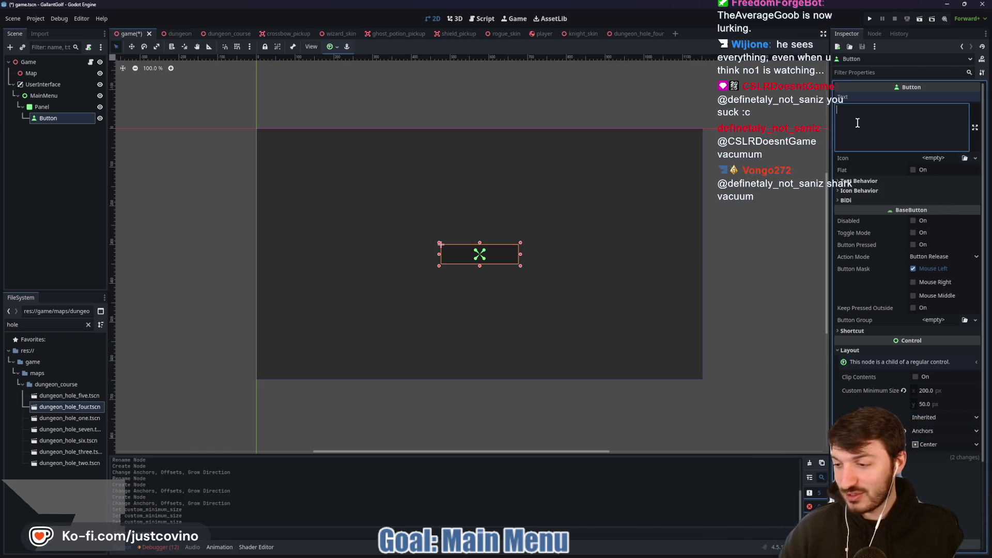
Set the main-menu Button's text to 'Play', then open a new blank browser tab
text(Play)
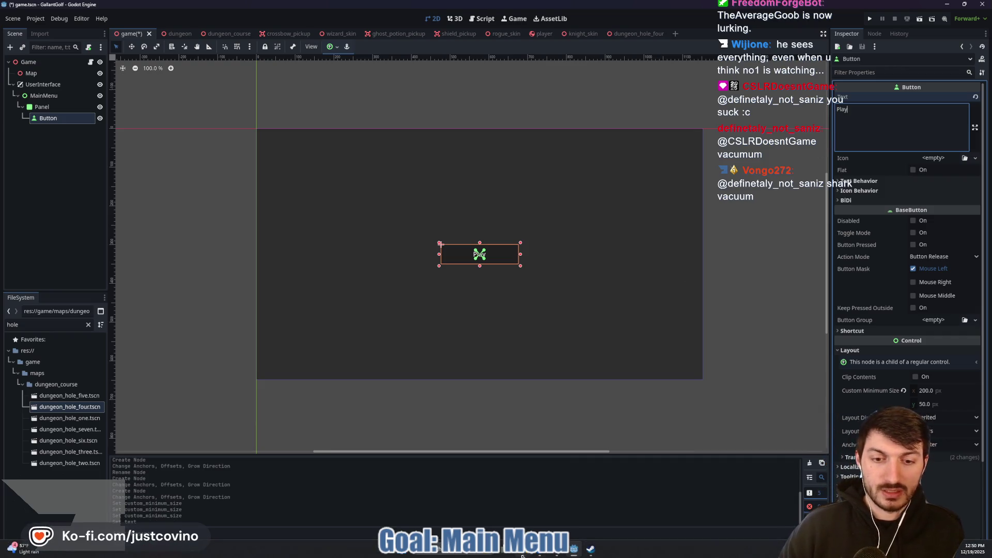
click(573, 549)
click(406, 75)
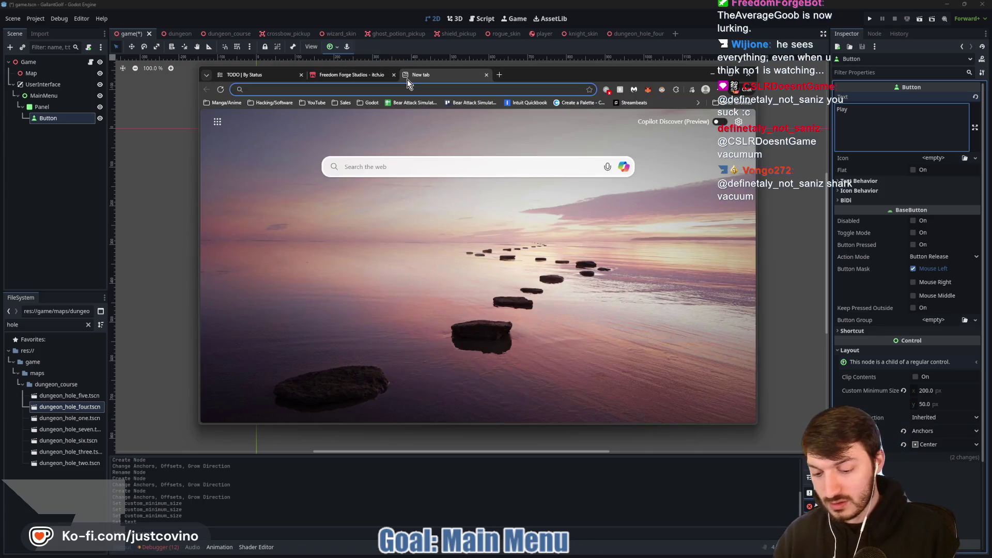
Search the web for uidatabase and open the Game UI Database website
text(uidai)
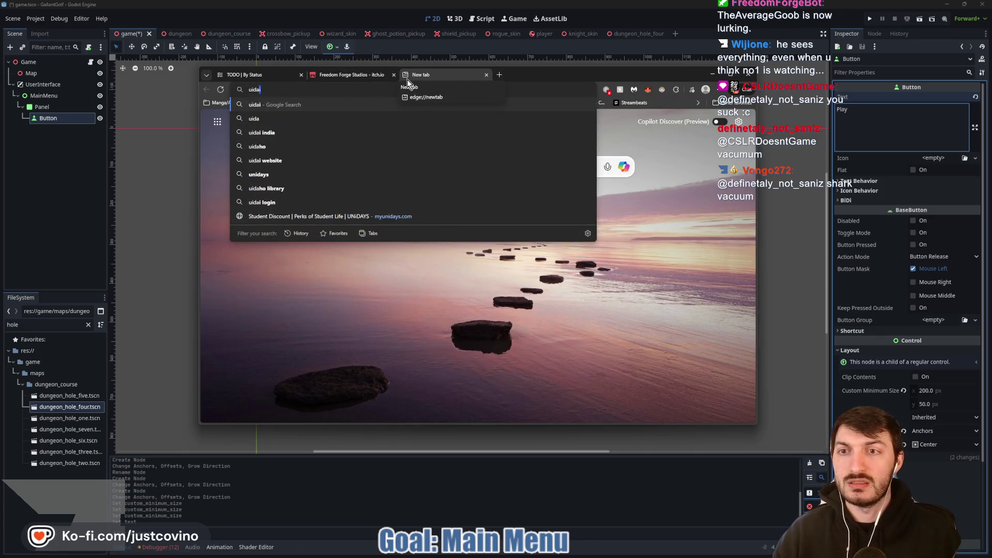
key(BackSpace)
key(BackSpace)
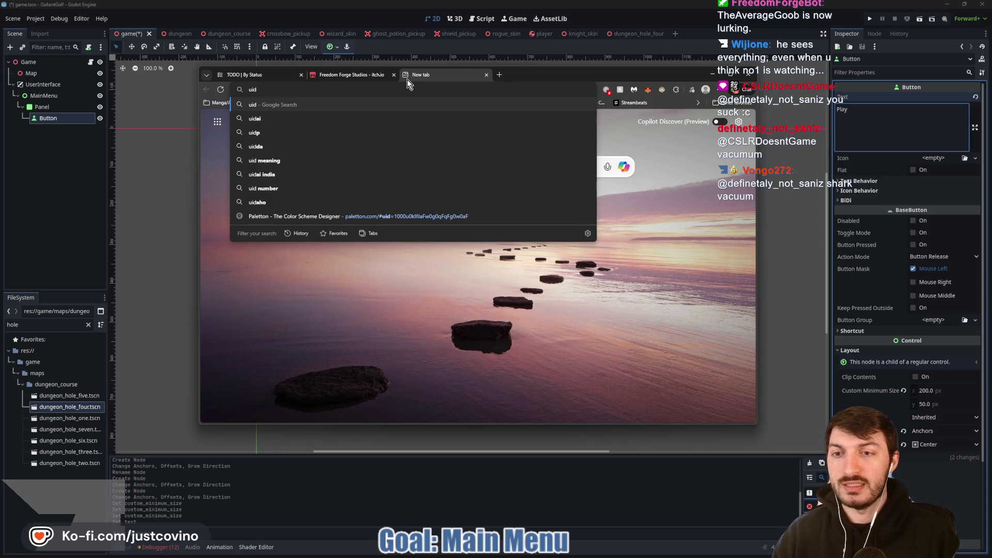
text(atabase)
key(Return)
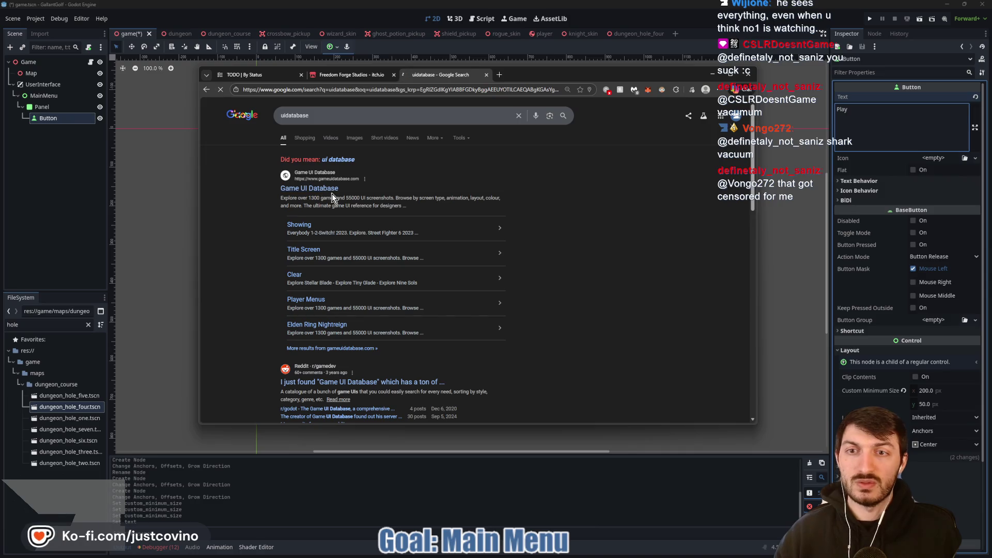
click(331, 189)
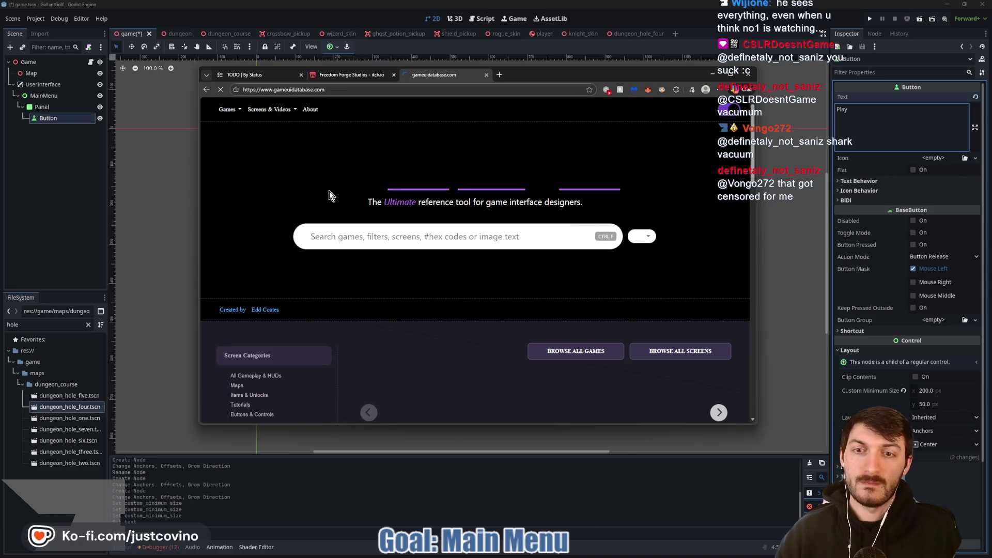
Search the database for 'mario kart' and view the Mario Kart World screenshot full size
click(433, 237)
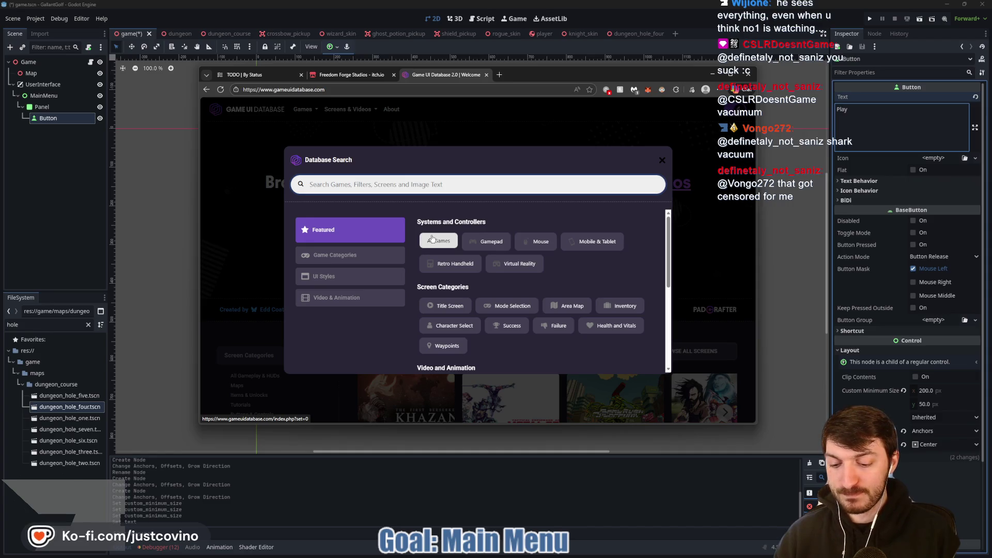
text(mario kart)
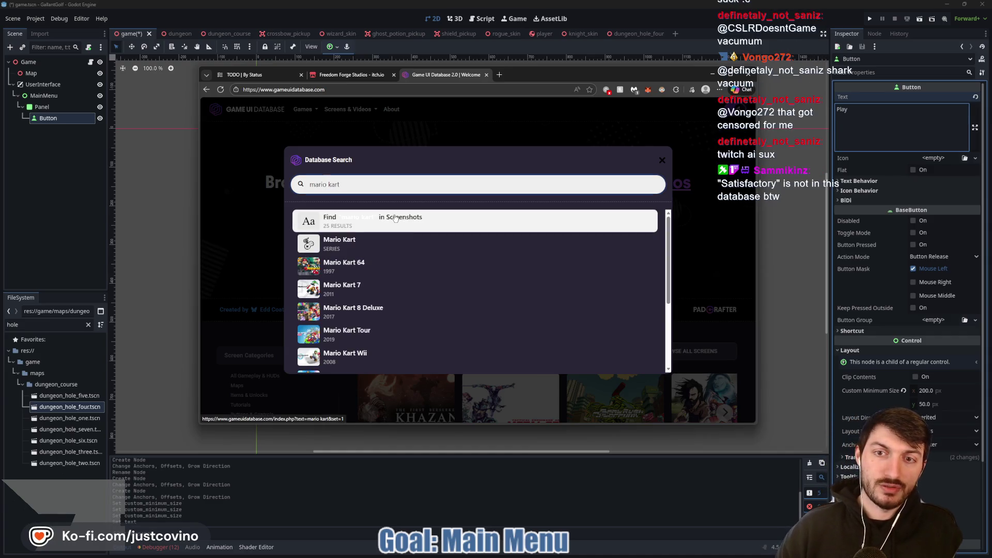
click(395, 215)
scroll(396, 219, down, 3)
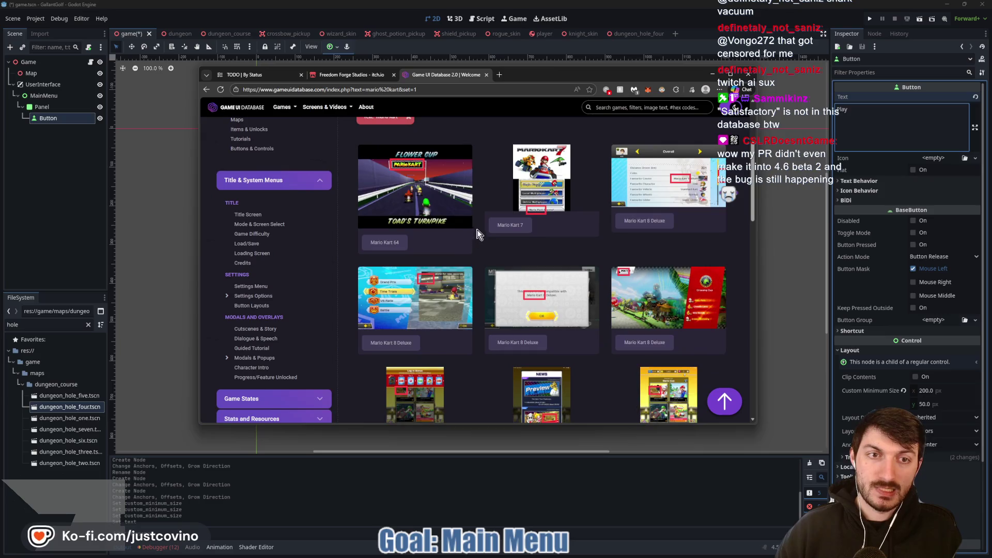
drag(573, 77, 511, 64)
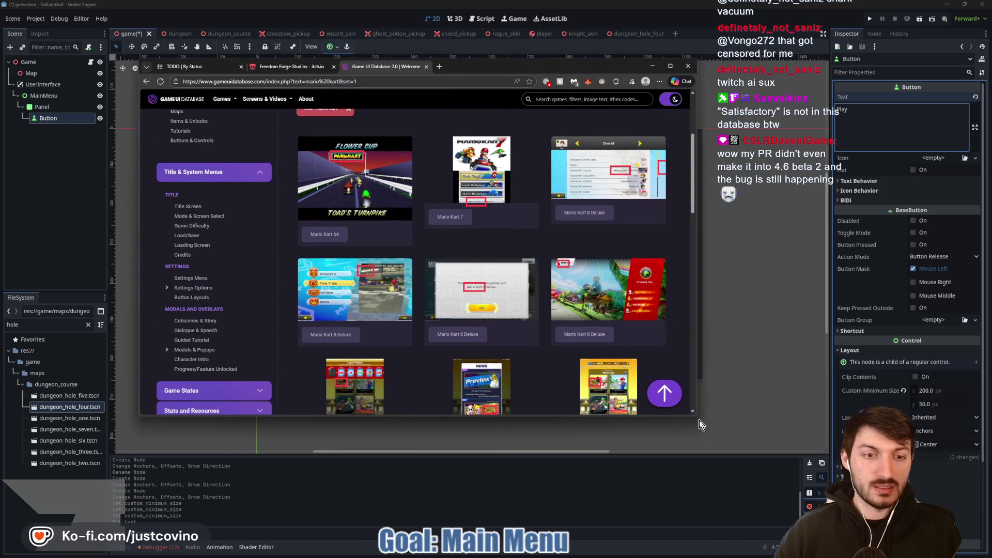
drag(700, 423, 848, 496)
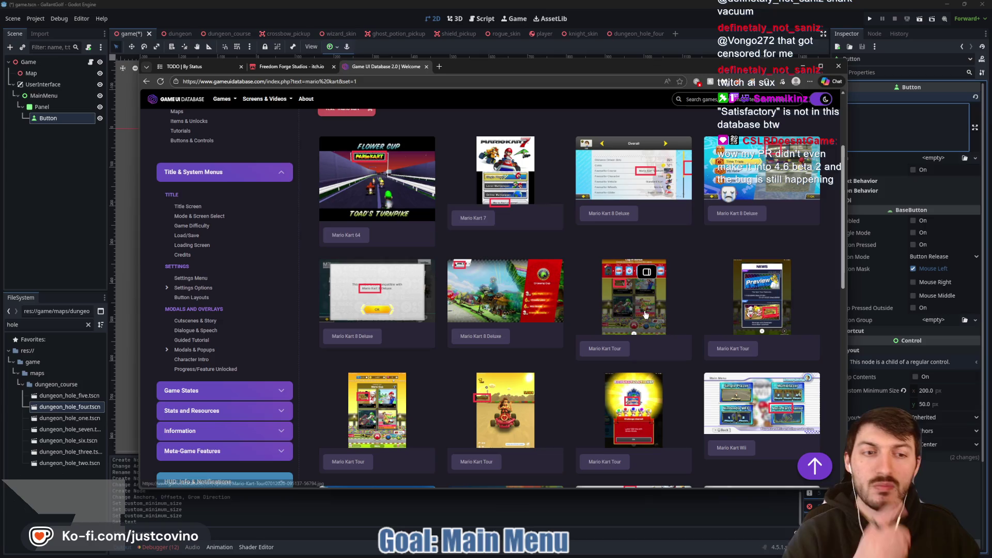
scroll(644, 313, down, 3)
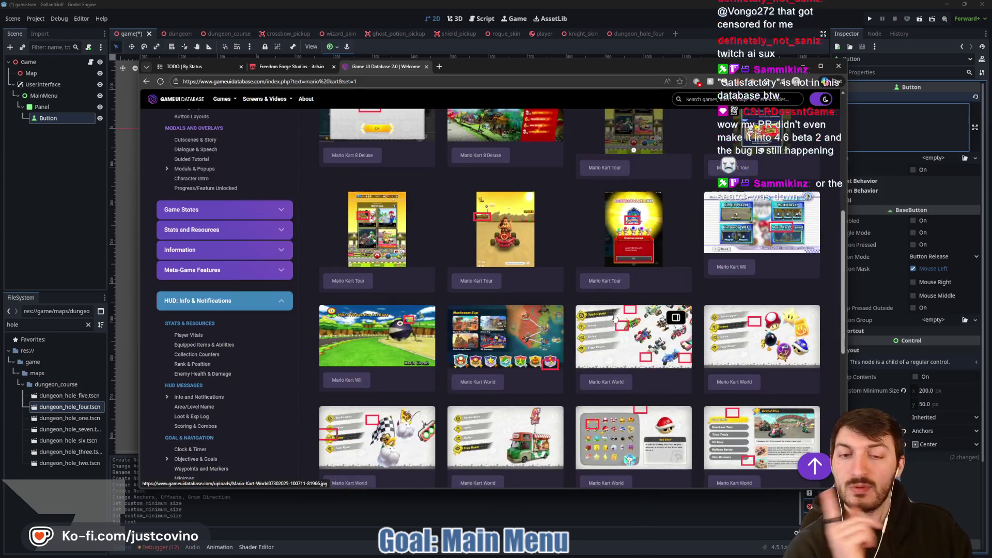
click(486, 334)
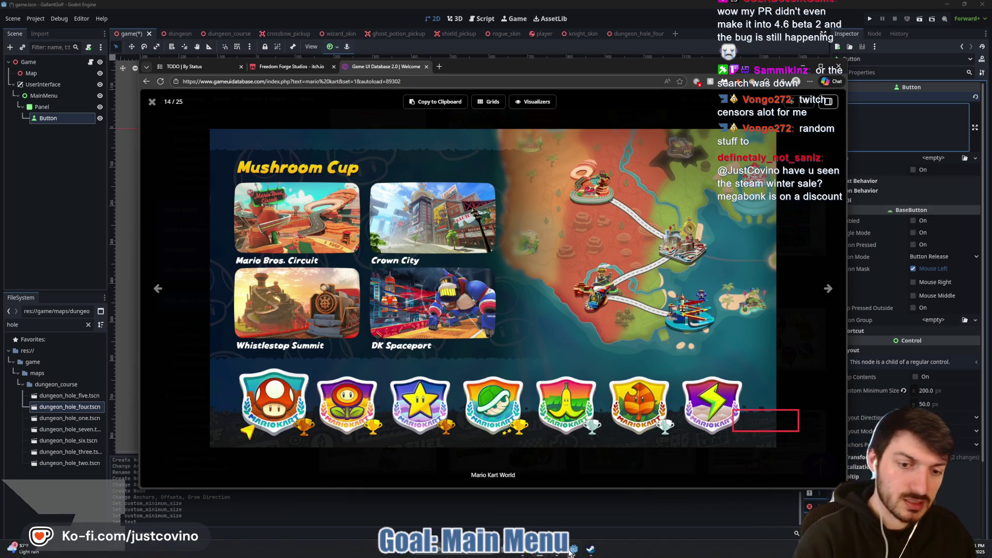
Bring up the Steam store and return to its front page
click(593, 554)
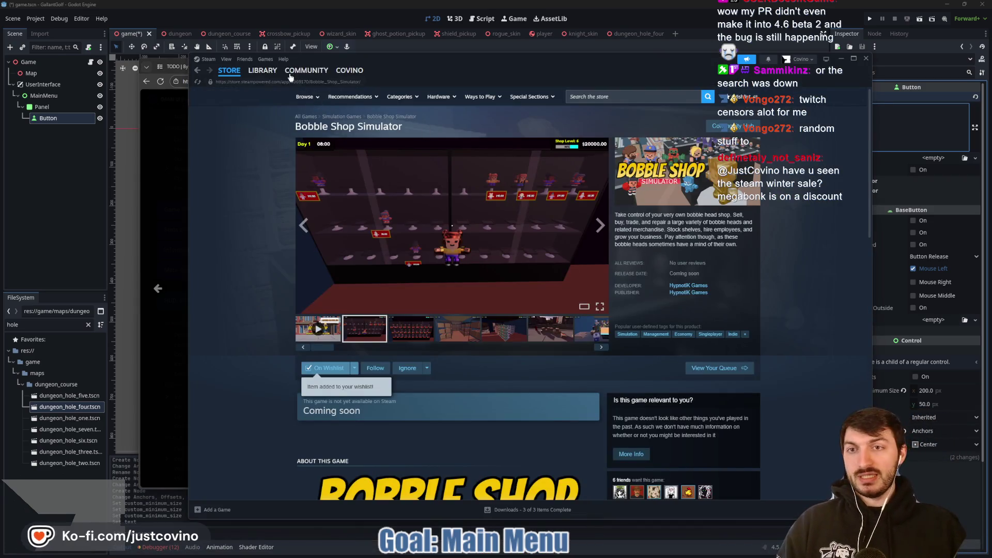
mouse_move(285, 73)
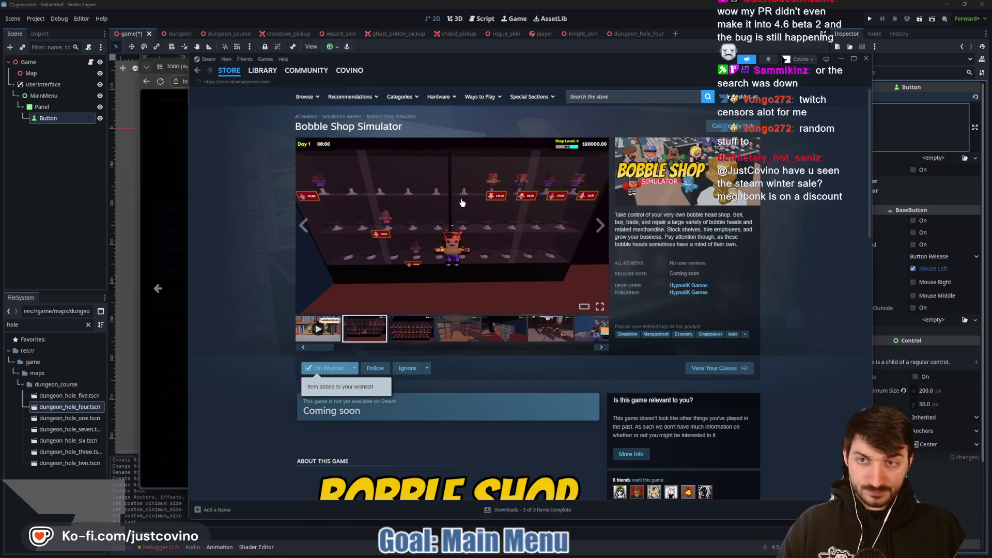
key(alt+Left)
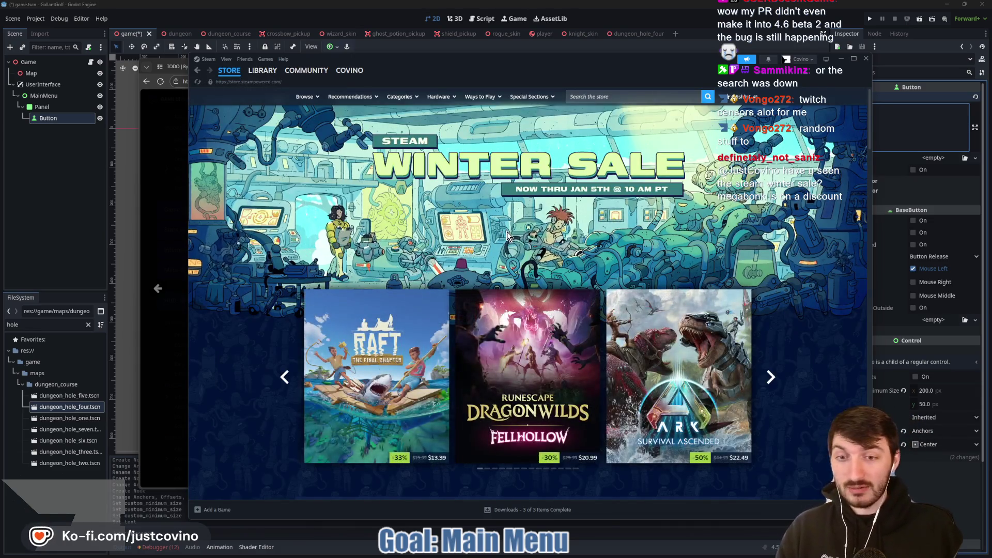
Scroll through the Steam store listings, then close the store to return to Godot
scroll(509, 239, down, 3)
scroll(496, 379, down, 2)
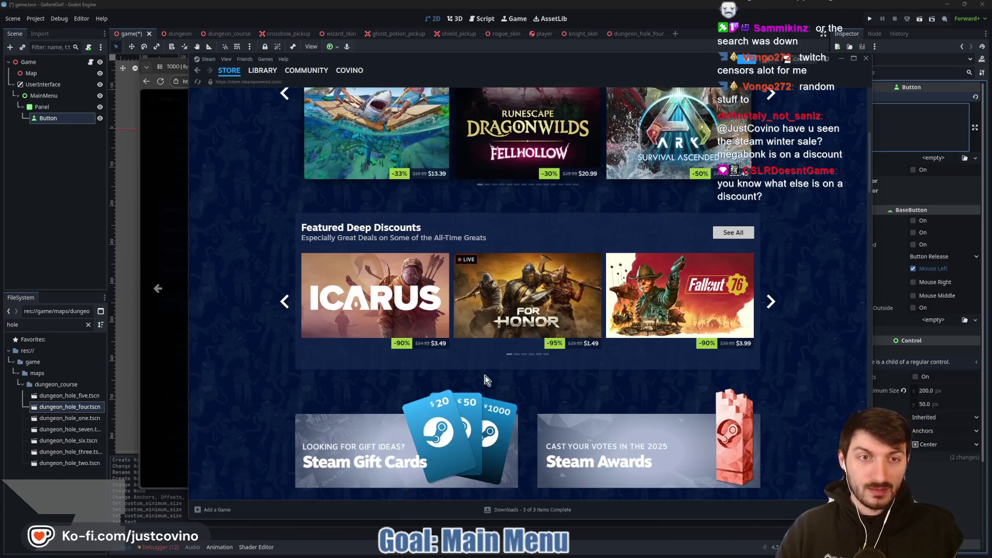
scroll(507, 367, down, 2)
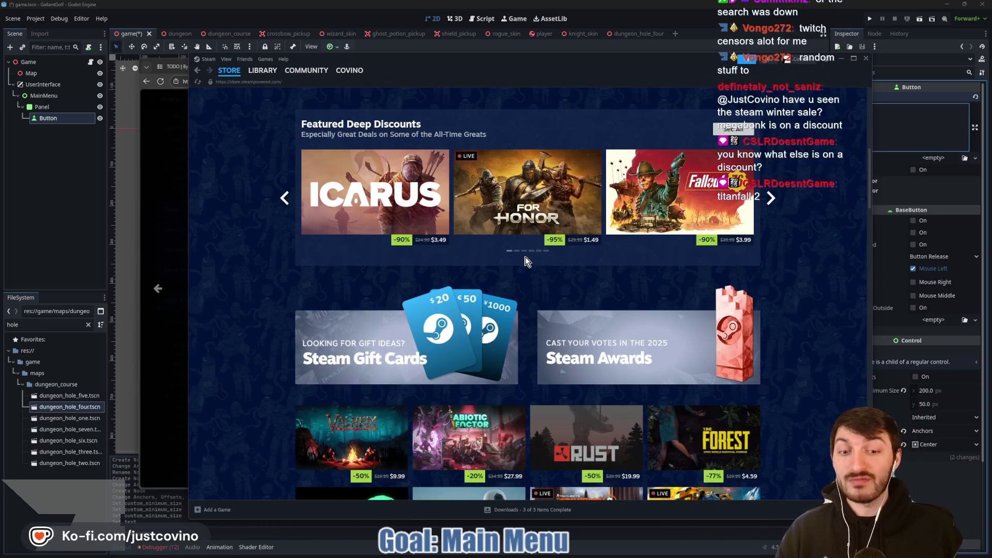
scroll(523, 261, down, 3)
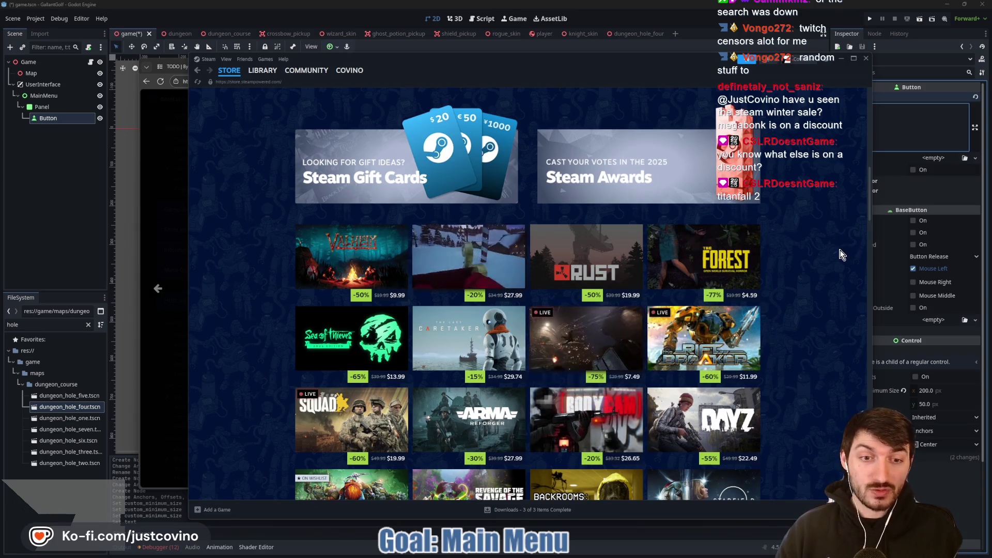
scroll(809, 248, down, 2)
mouse_move(387, 306)
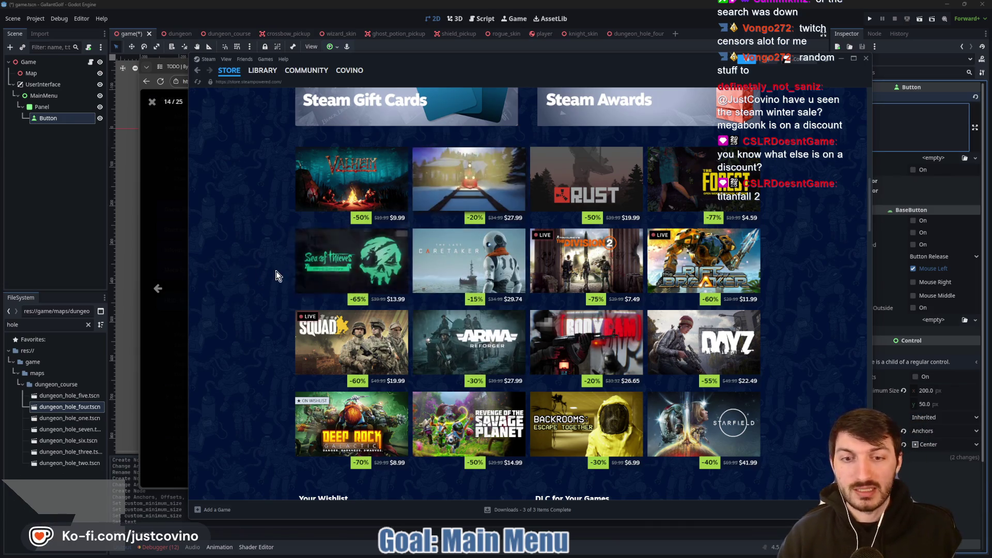
scroll(191, 254, down, 3)
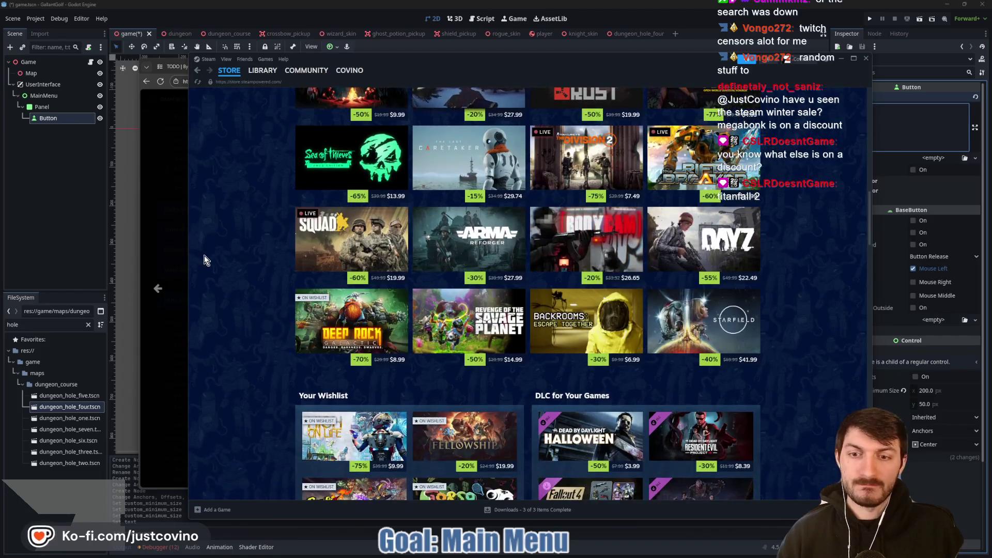
scroll(227, 264, down, 3)
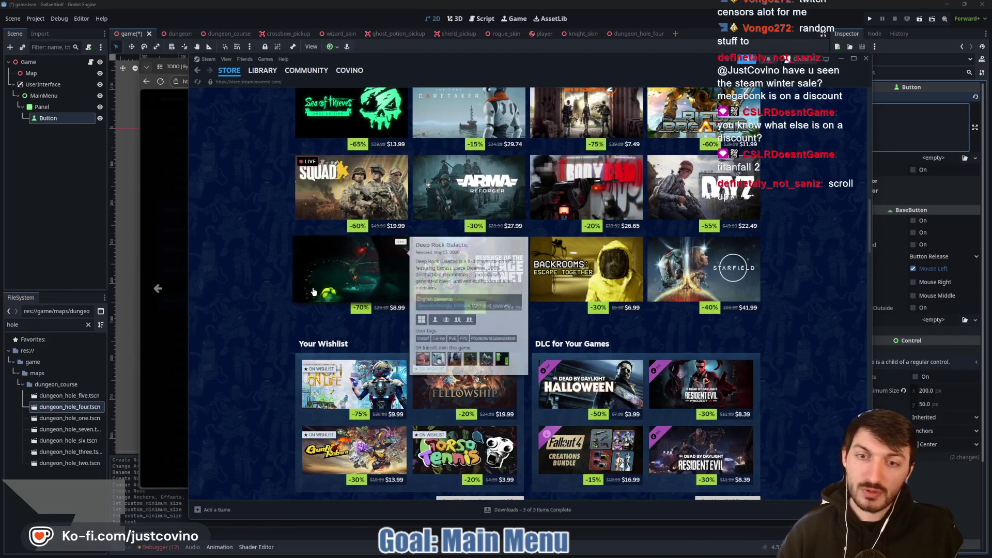
scroll(253, 268, down, 2)
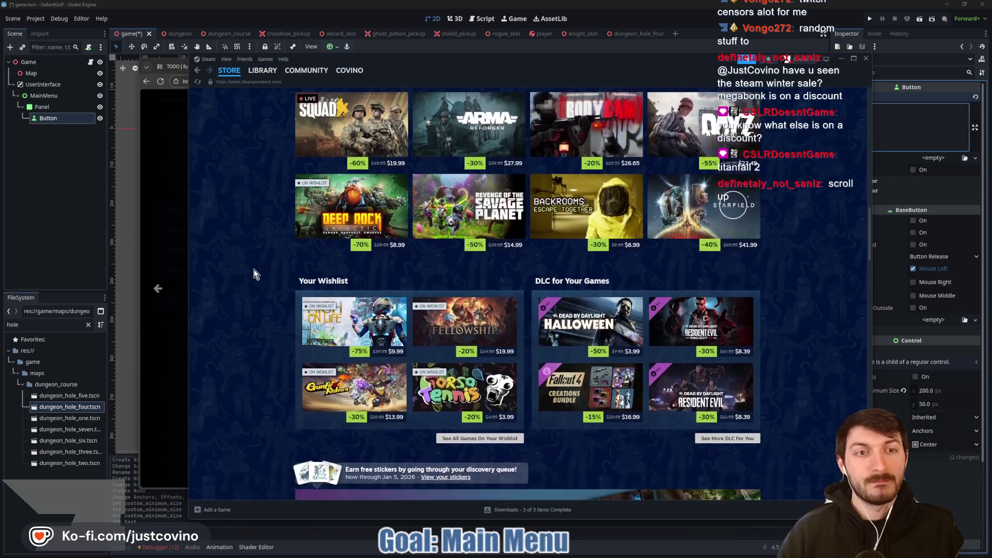
scroll(252, 279, up, 6)
scroll(250, 288, down, 5)
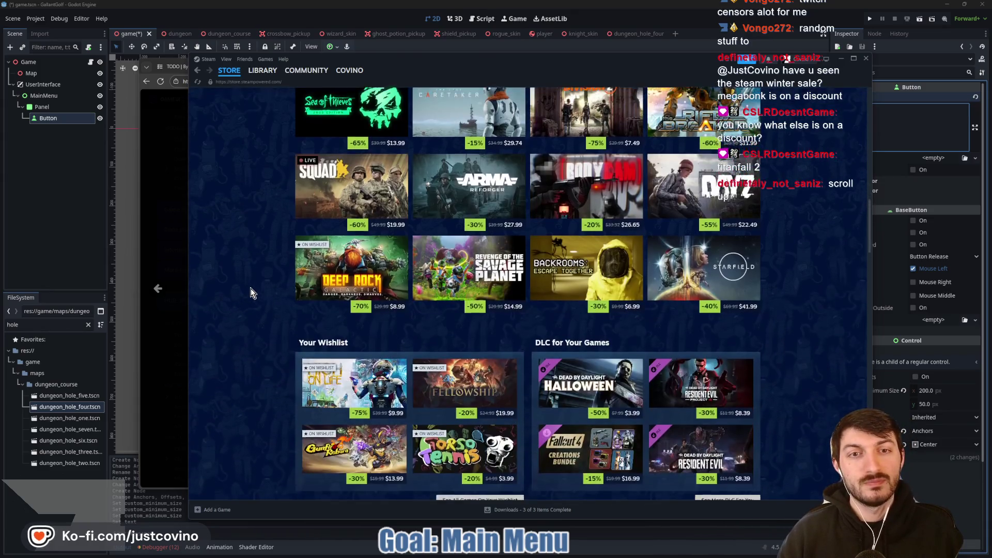
scroll(257, 290, up, 4)
scroll(571, 199, up, 2)
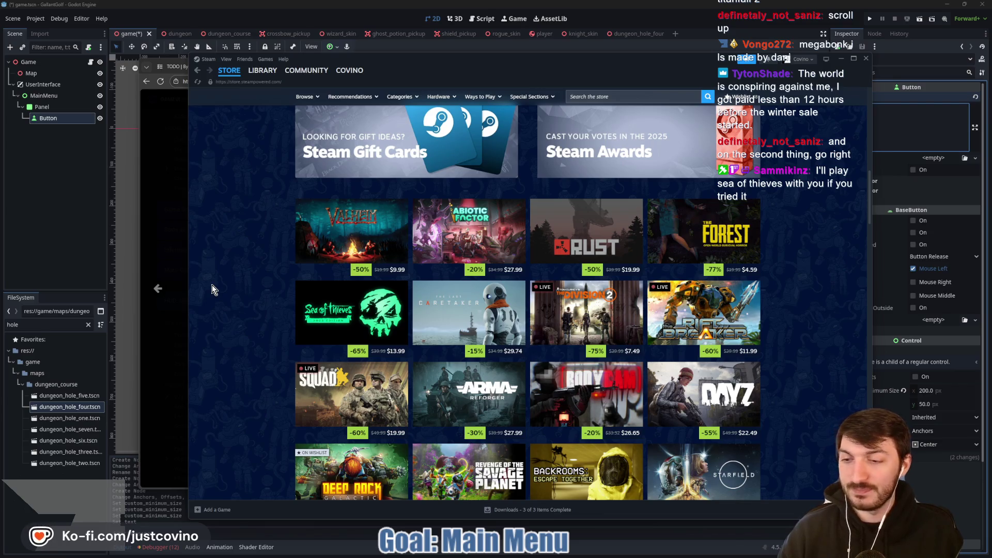
mouse_move(342, 334)
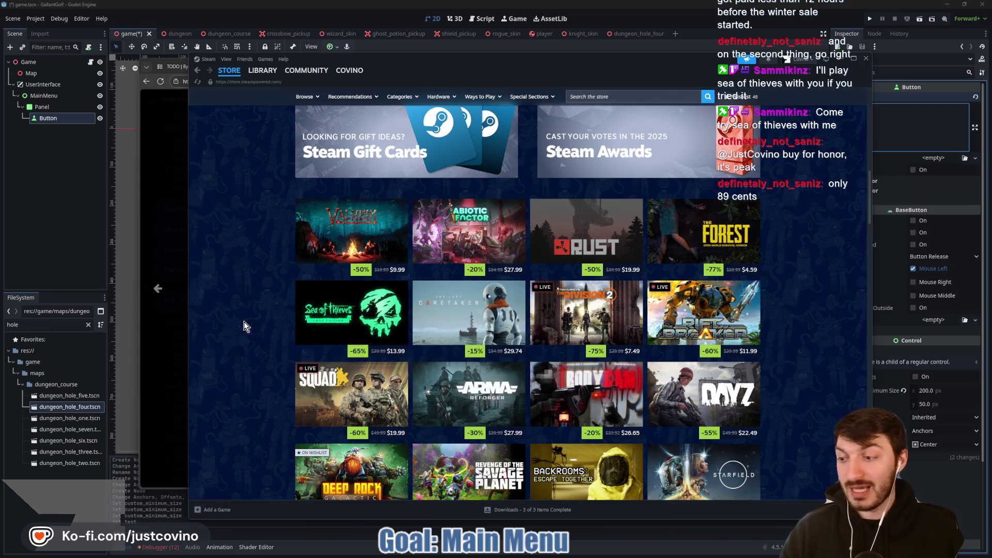
scroll(236, 325, down, 5)
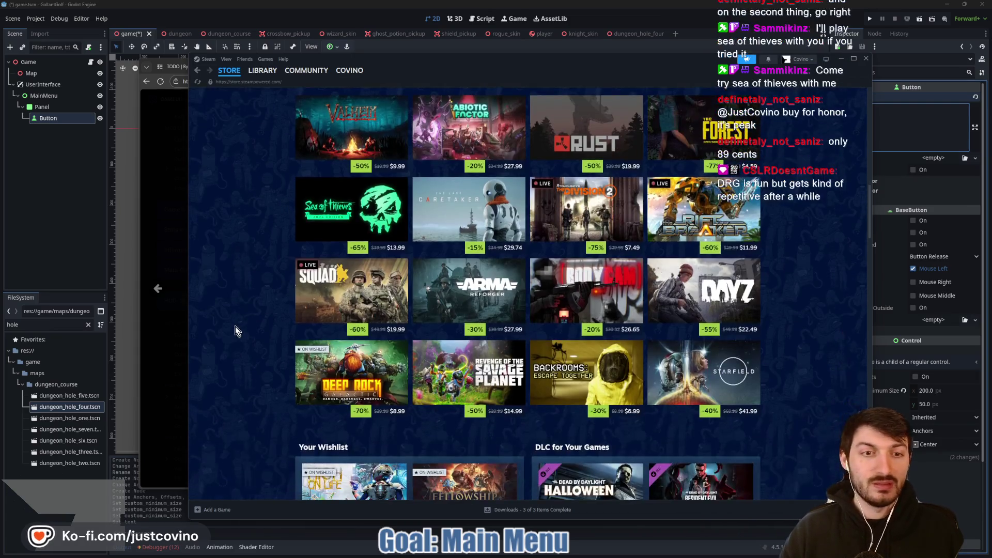
scroll(234, 327, down, 5)
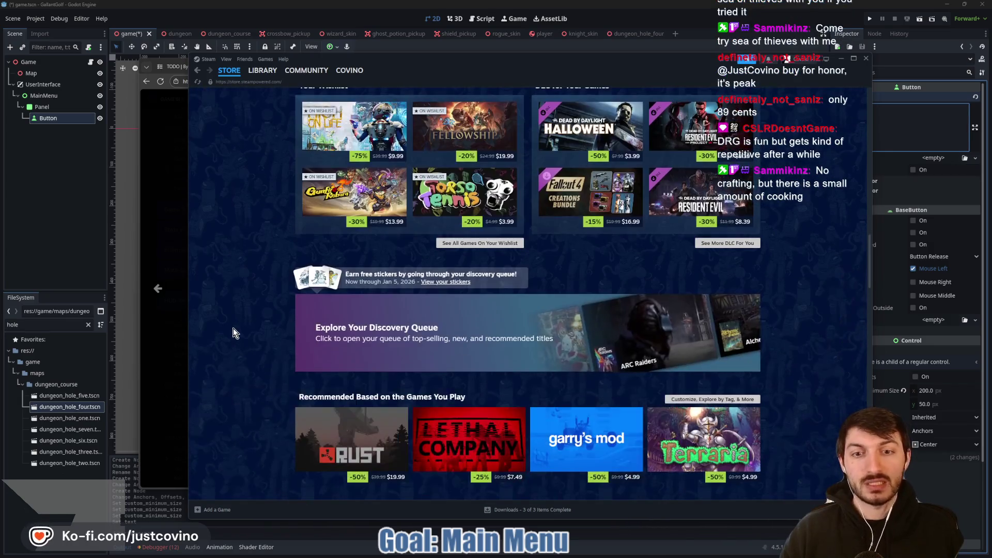
scroll(232, 327, up, 1)
scroll(231, 328, up, 2)
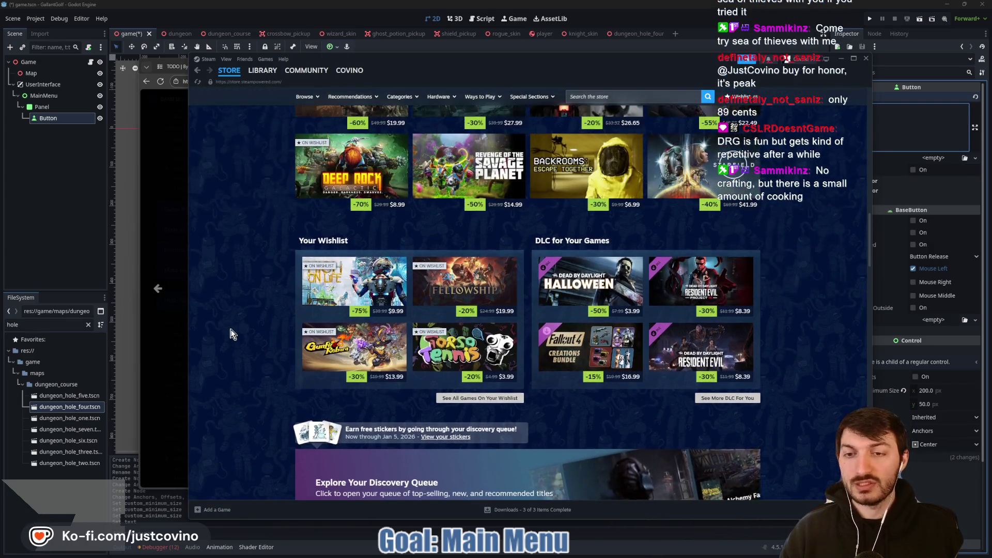
scroll(227, 335, down, 14)
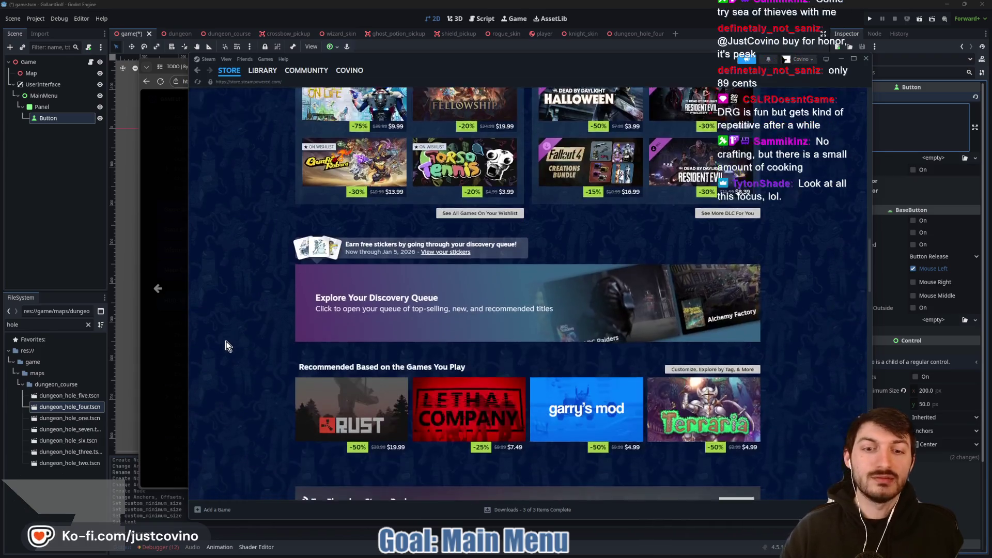
scroll(225, 342, down, 3)
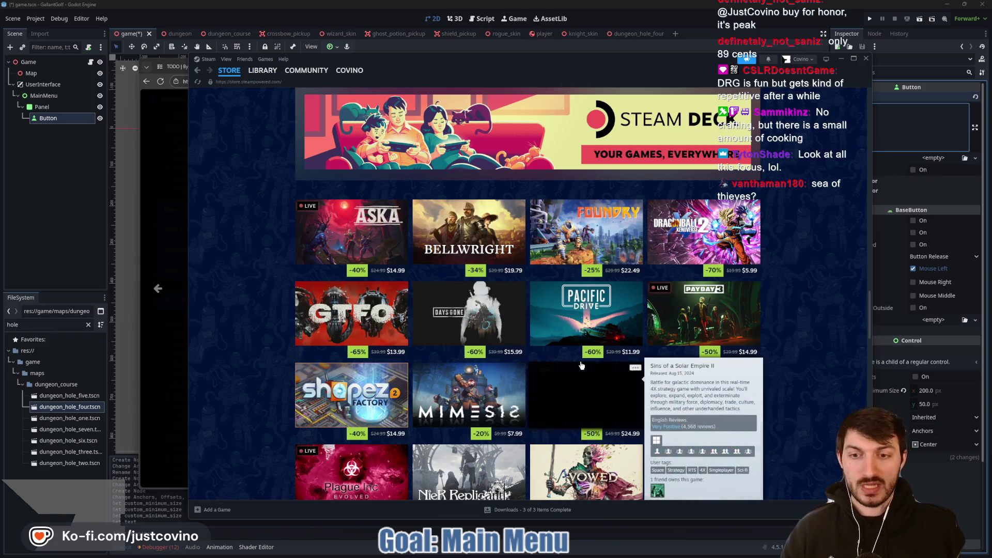
click(65, 218)
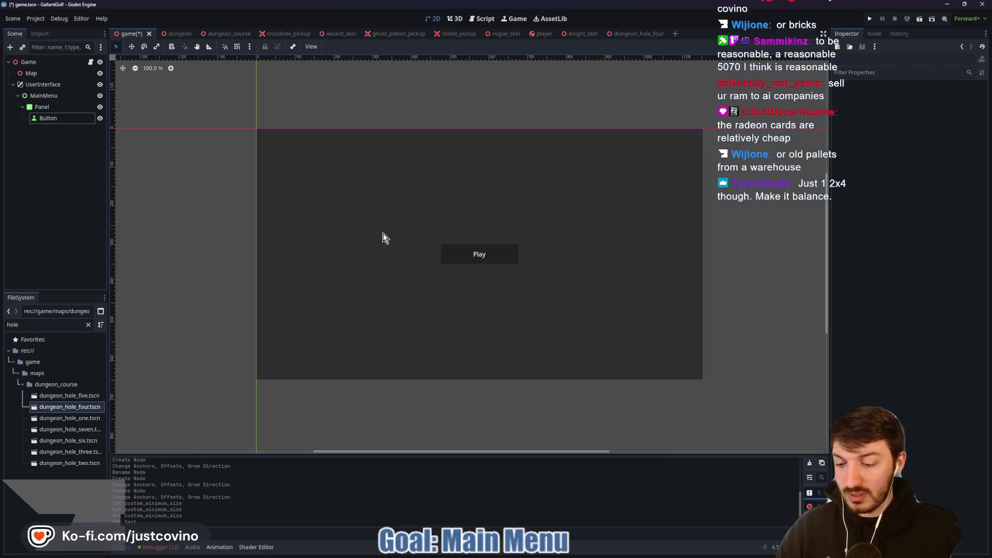
Handwrite an underlined $800 over the editor and begin the 5070TI - 16GB VRAM label above it
drag(392, 164, 350, 202)
drag(376, 147, 370, 231)
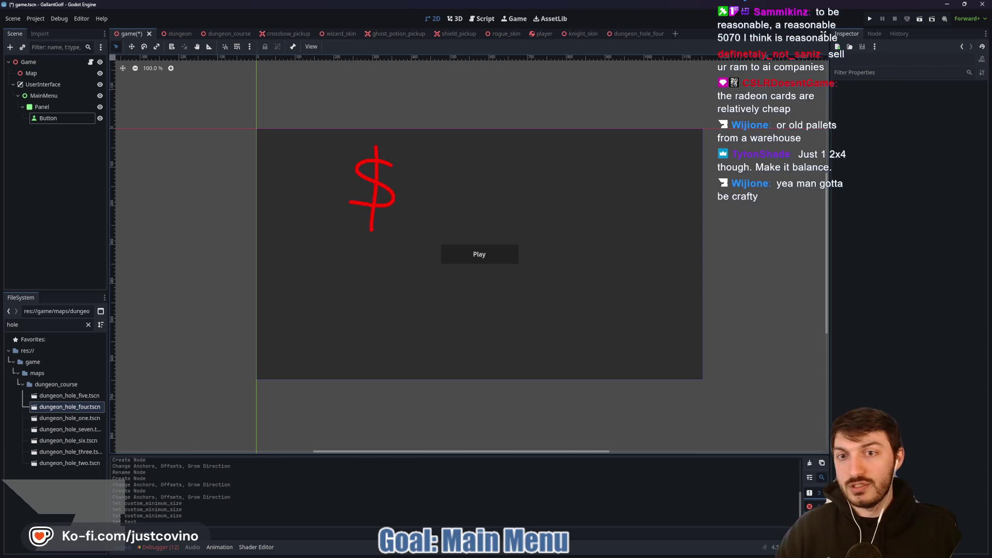
mouse_move(428, 165)
mouse_down()
mouse_move(479, 212)
mouse_move(477, 174)
mouse_up()
drag(500, 179, 511, 180)
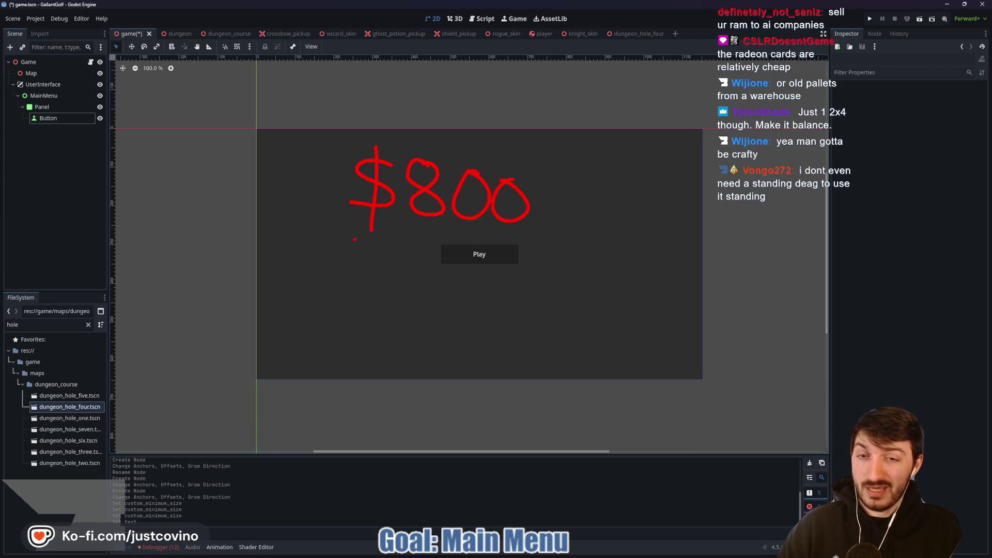
drag(352, 240, 577, 240)
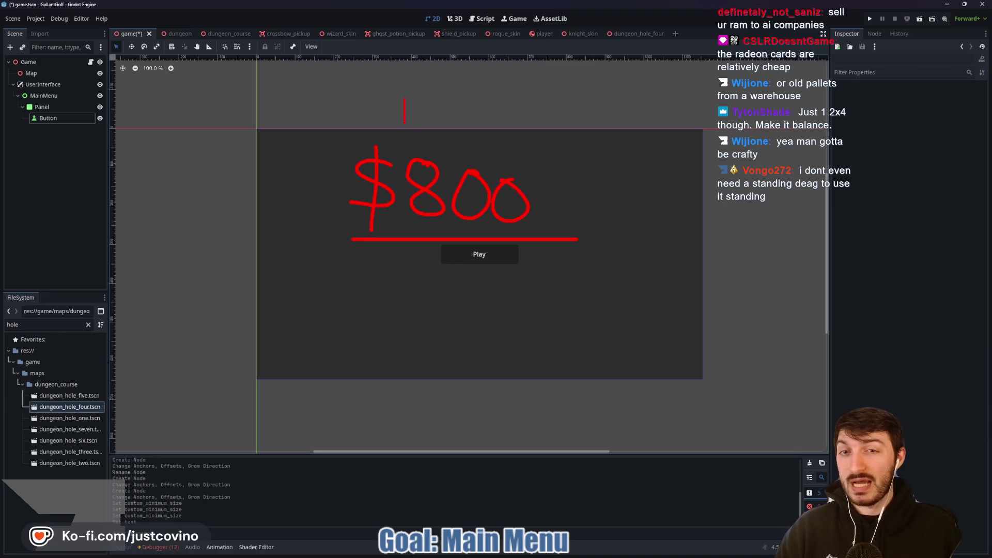
text(50)
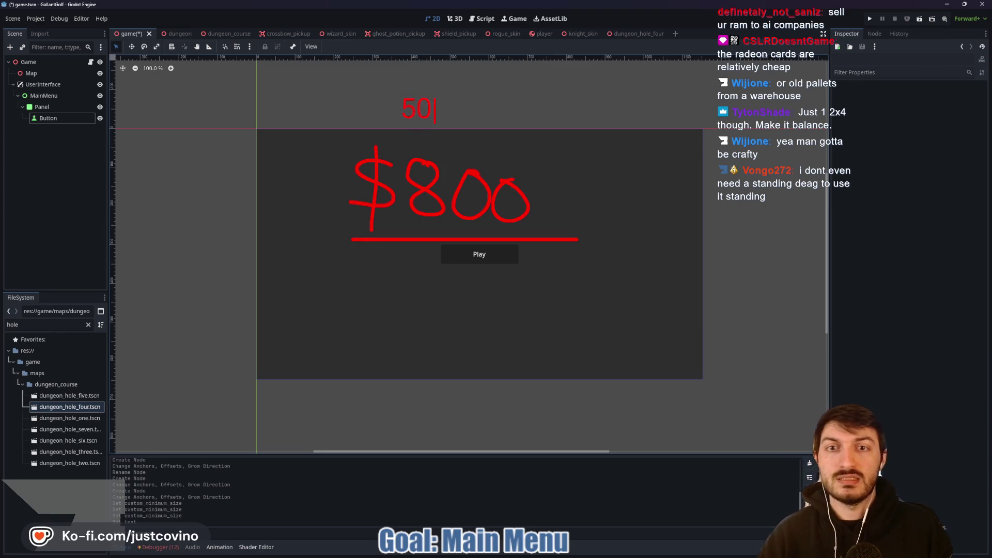
text(80TI)
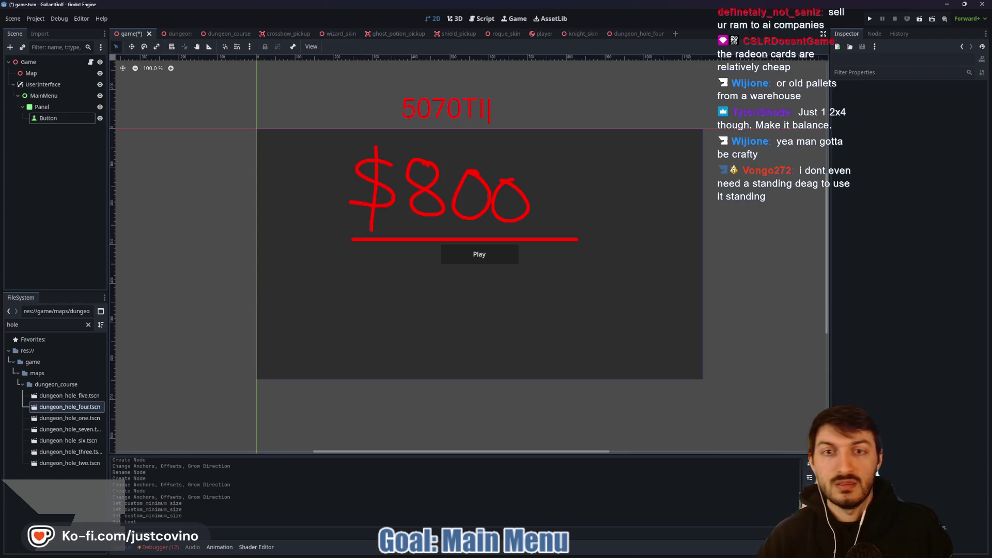
text( - 16GB VRAM)
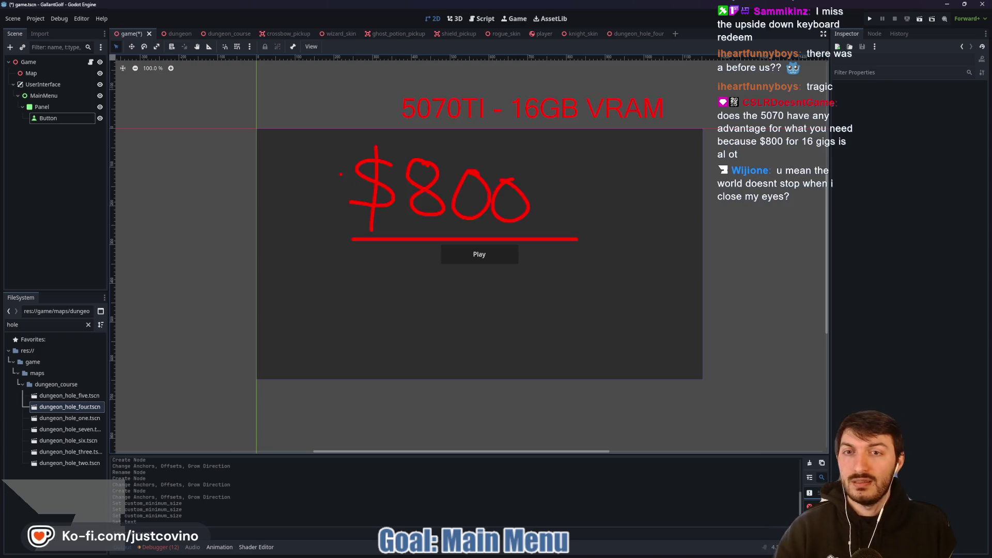
Bracket the 5070TI price notes and handwrite a boxed 1080 below them
mouse_move(389, 88)
mouse_down()
mouse_move(308, 195)
mouse_move(376, 271)
mouse_up()
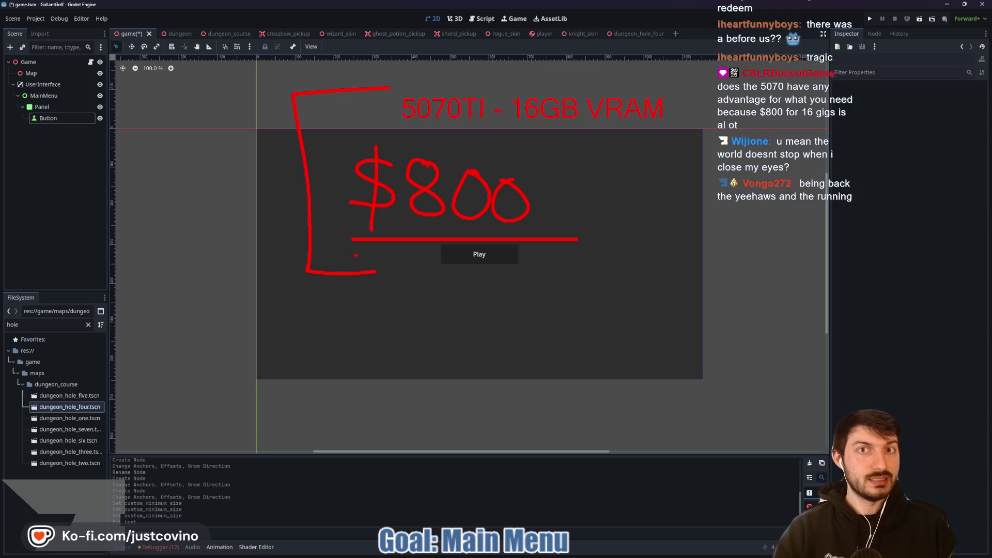
drag(280, 326, 282, 382)
mouse_move(294, 371)
mouse_down()
mouse_move(318, 351)
mouse_move(353, 361)
mouse_move(356, 338)
mouse_up()
mouse_move(390, 352)
mouse_down()
mouse_move(377, 380)
mouse_move(408, 362)
mouse_up()
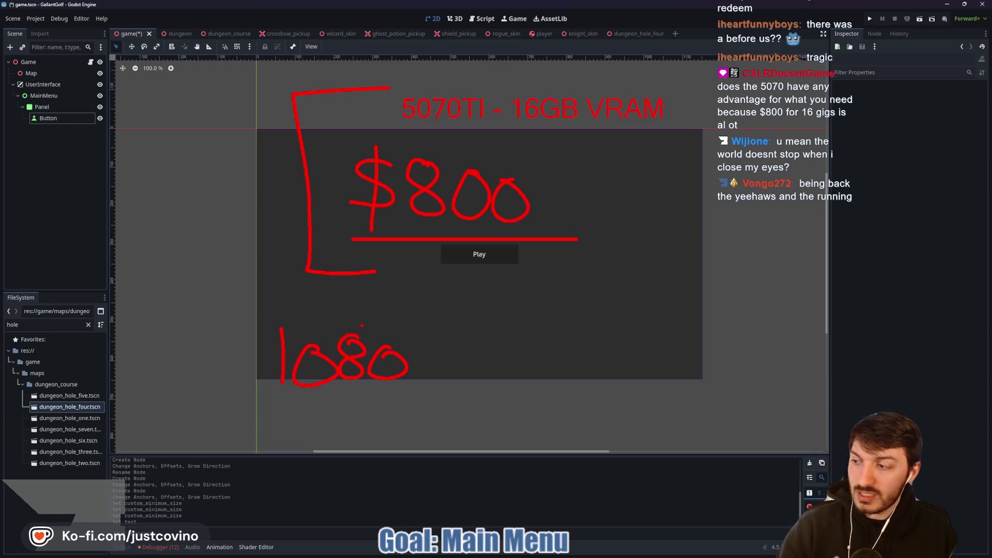
mouse_move(381, 318)
mouse_down()
mouse_move(251, 372)
mouse_move(372, 308)
mouse_move(336, 312)
mouse_up()
Add a 'Video Editing' text note beside the 1080 box with '8gb VRAM' handwritten below
drag(474, 323, 474, 347)
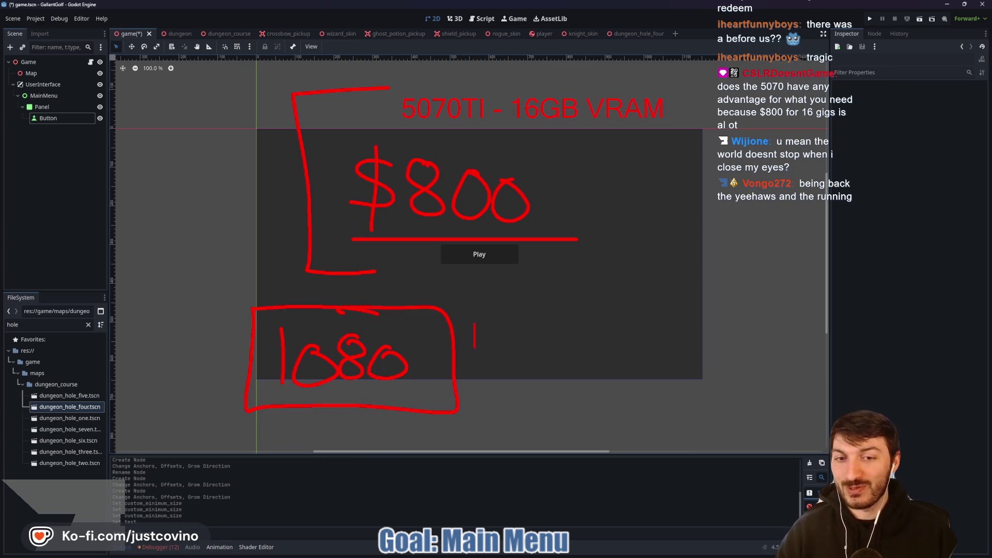
text(Video E)
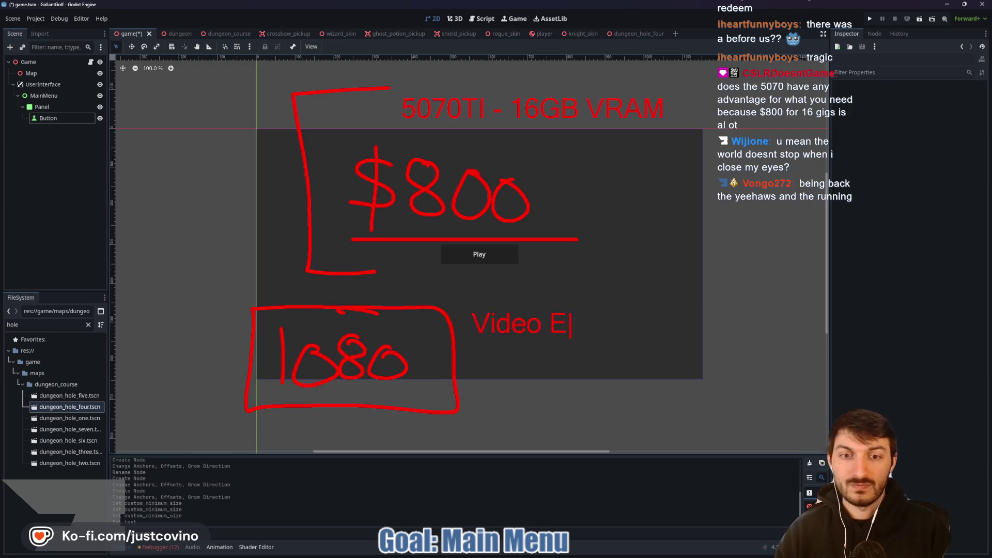
text(diting)
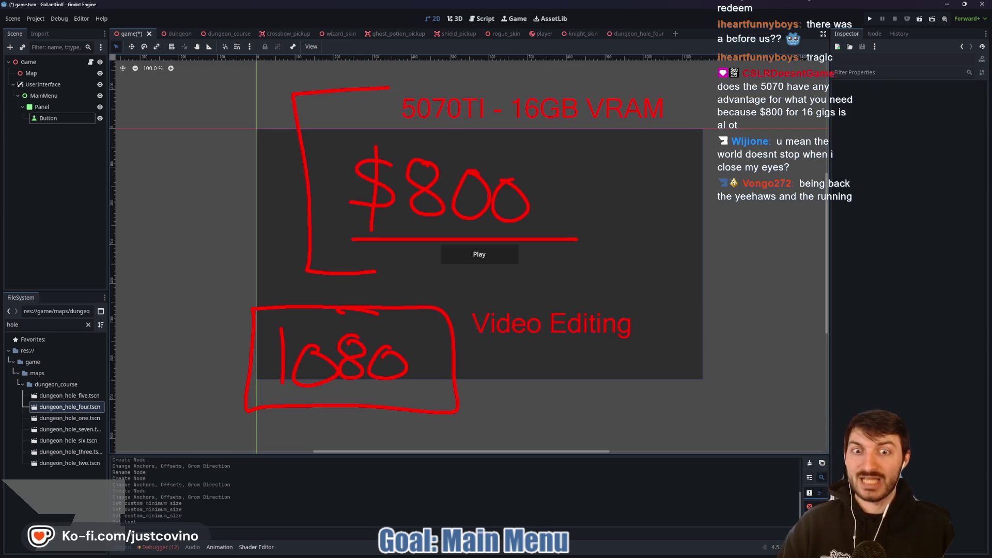
mouse_move(484, 351)
mouse_down()
mouse_move(470, 364)
mouse_move(477, 361)
mouse_up()
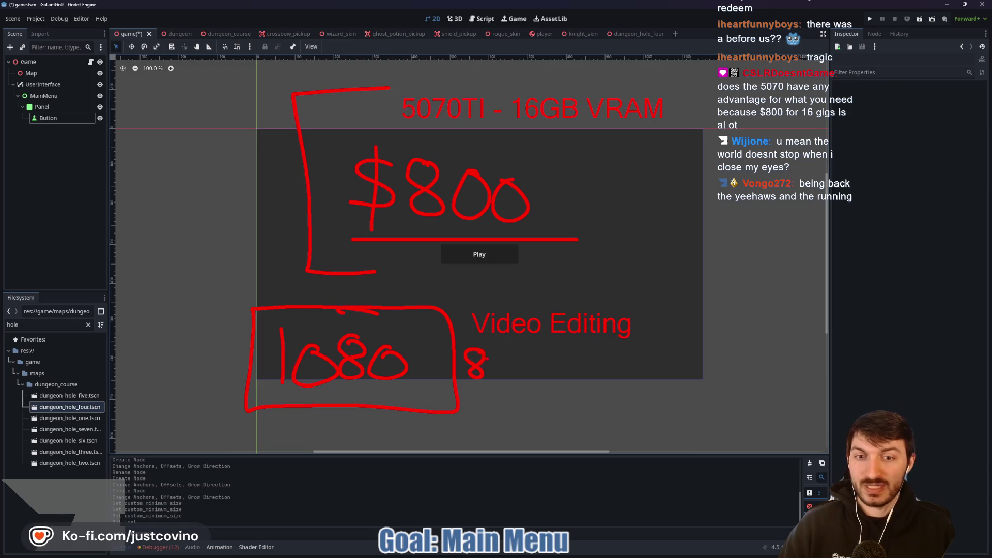
key(ctrl+z)
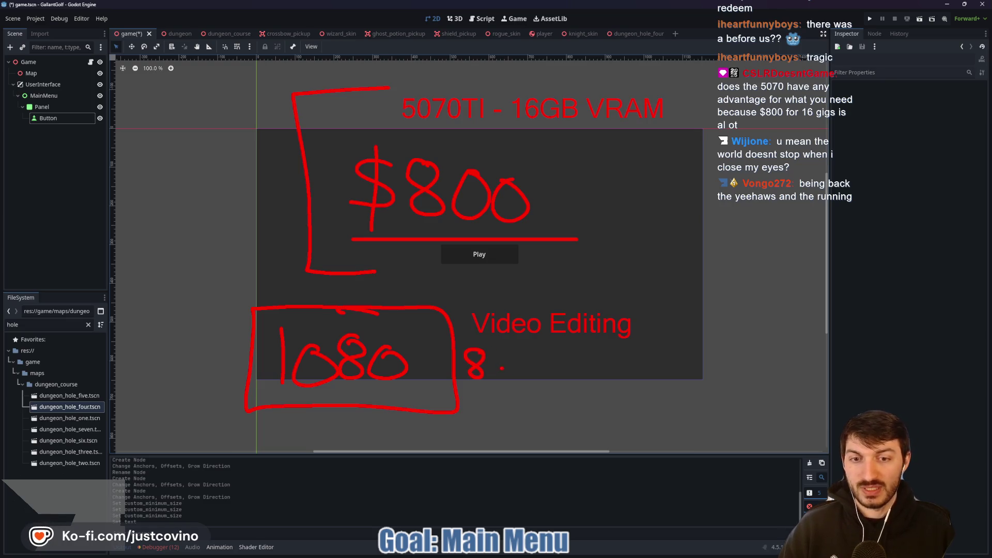
mouse_move(537, 359)
mouse_down()
mouse_move(543, 377)
mouse_move(589, 375)
mouse_up()
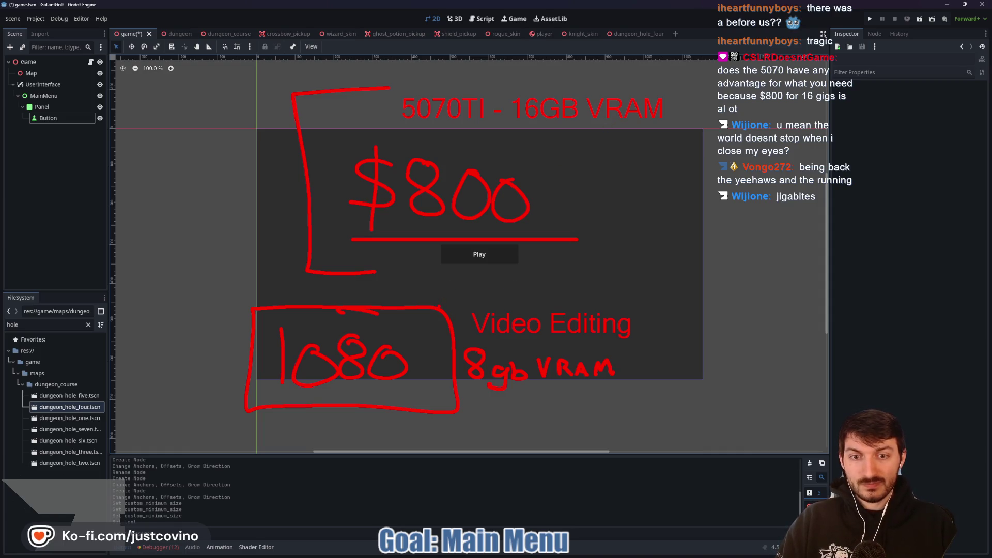
Box the Video Editing notes, underline the 5070TI label, and add a '10yrs' note
mouse_move(439, 307)
mouse_down()
mouse_move(665, 349)
mouse_move(457, 408)
mouse_up()
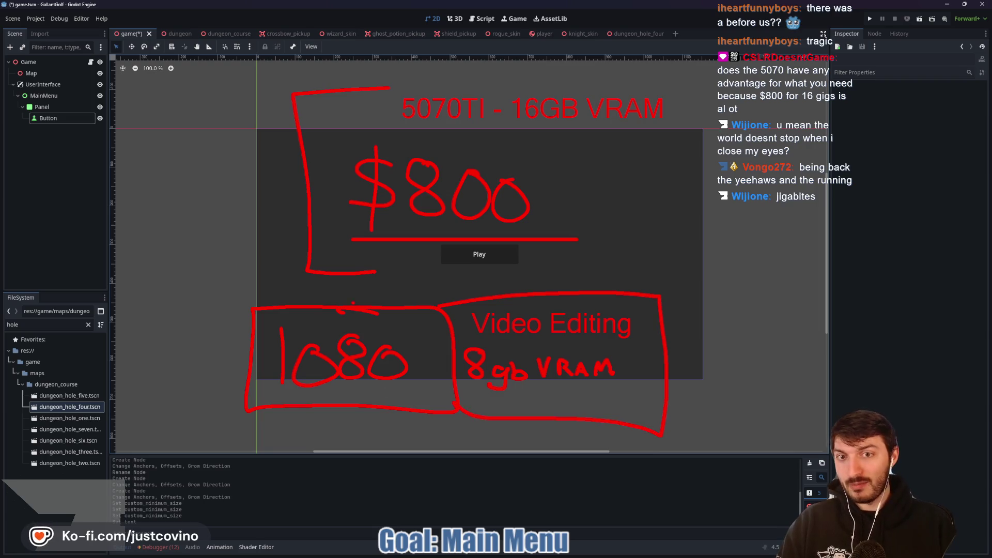
drag(391, 122, 505, 127)
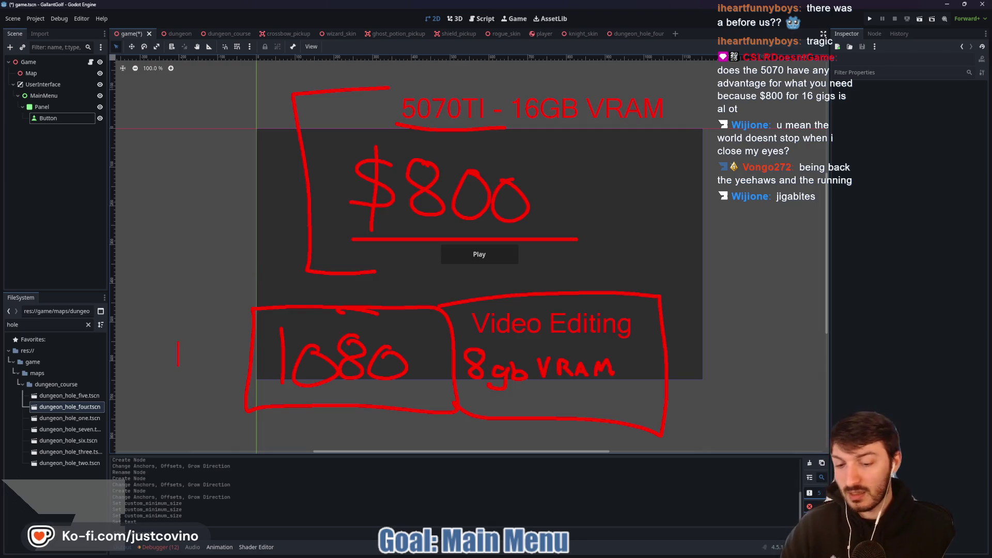
text(10yrs)
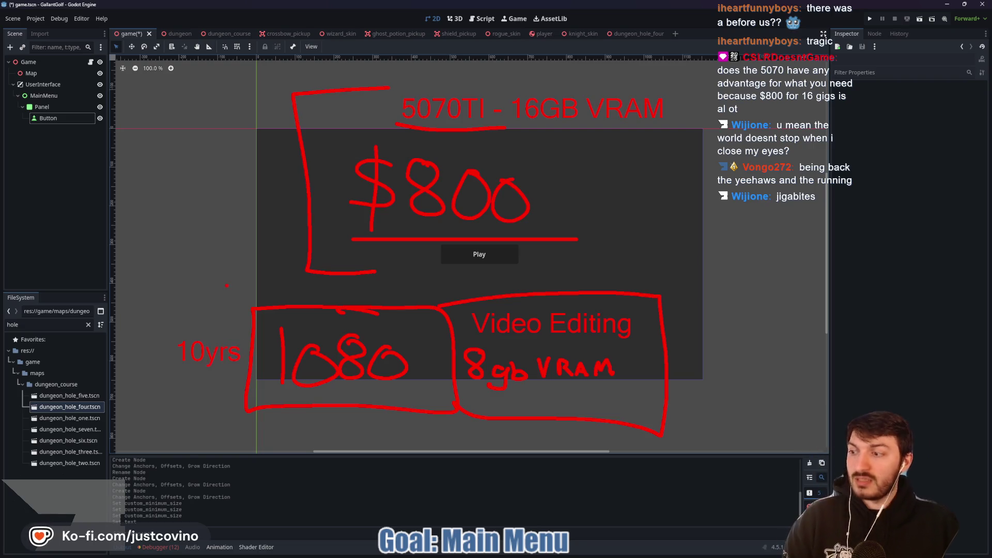
click(200, 161)
text(10yrs)
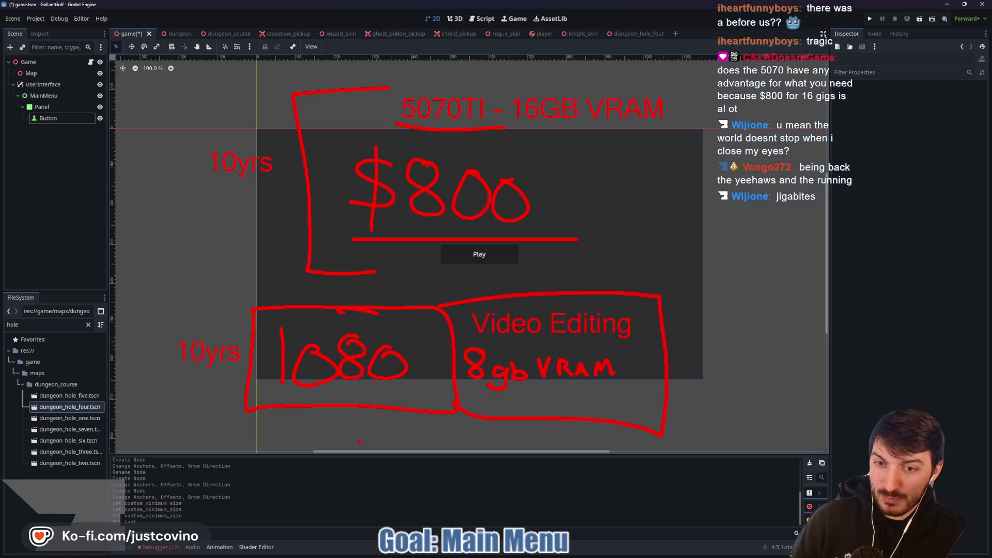
Draw an arrow and boxes under the 1080 and around 5070TI, then clear all annotations
mouse_move(328, 411)
mouse_down()
mouse_move(368, 468)
mouse_move(528, 532)
mouse_up()
mouse_move(423, 488)
mouse_down()
mouse_move(431, 510)
mouse_move(407, 520)
mouse_up()
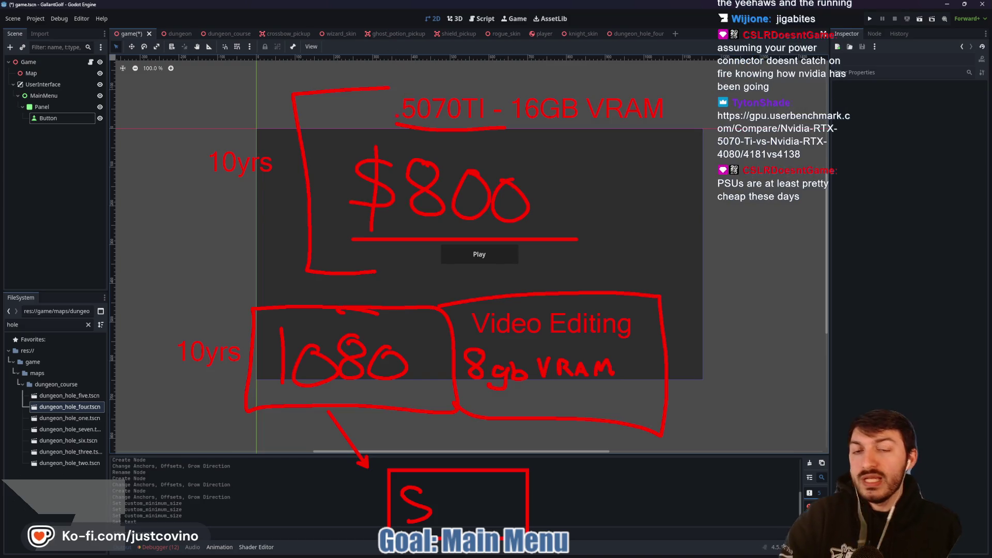
drag(398, 83, 399, 124)
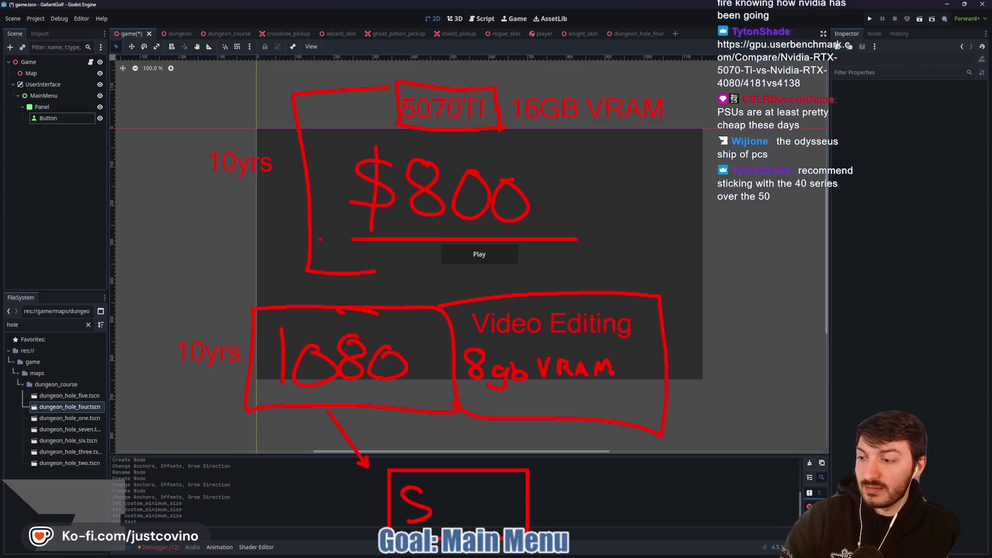
key(Escape)
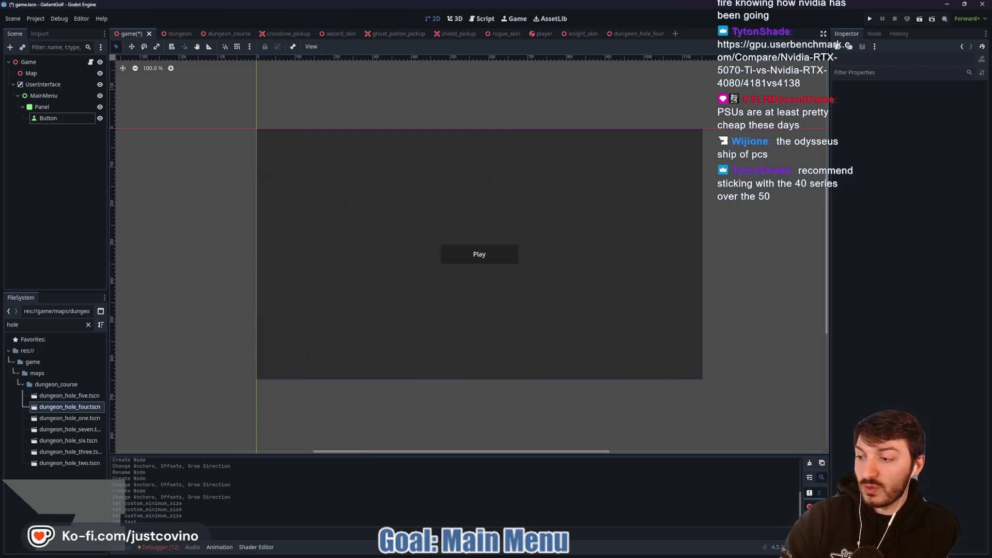
Reload the RTX 5070-Ti versus RTX 4080 comparison and scroll through its results
key(F5)
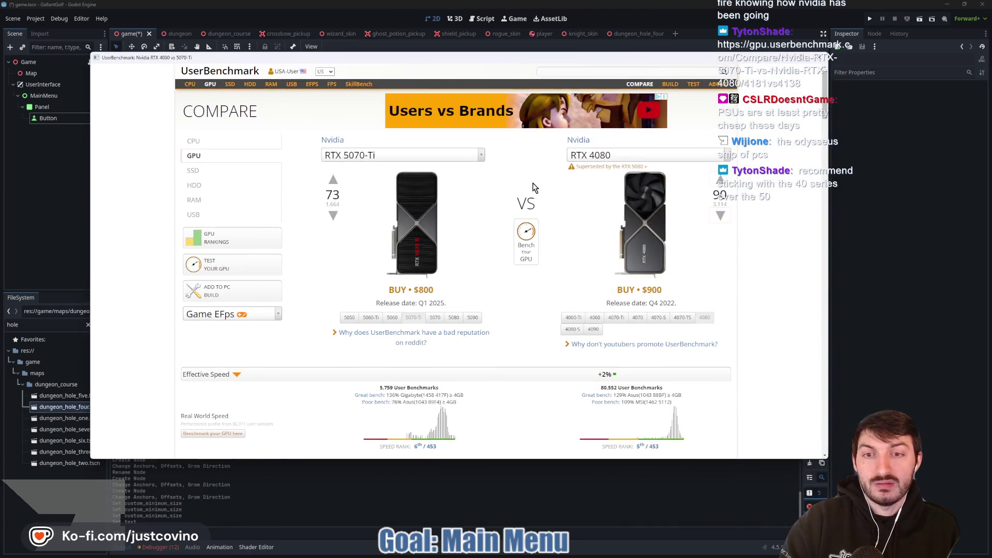
scroll(749, 231, down, 1)
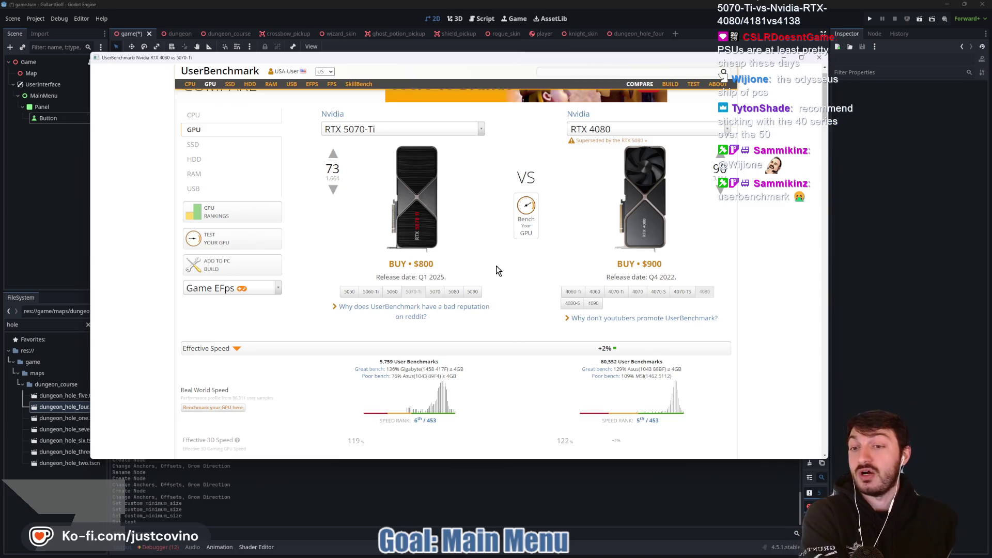
scroll(534, 292, down, 3)
scroll(525, 308, up, 3)
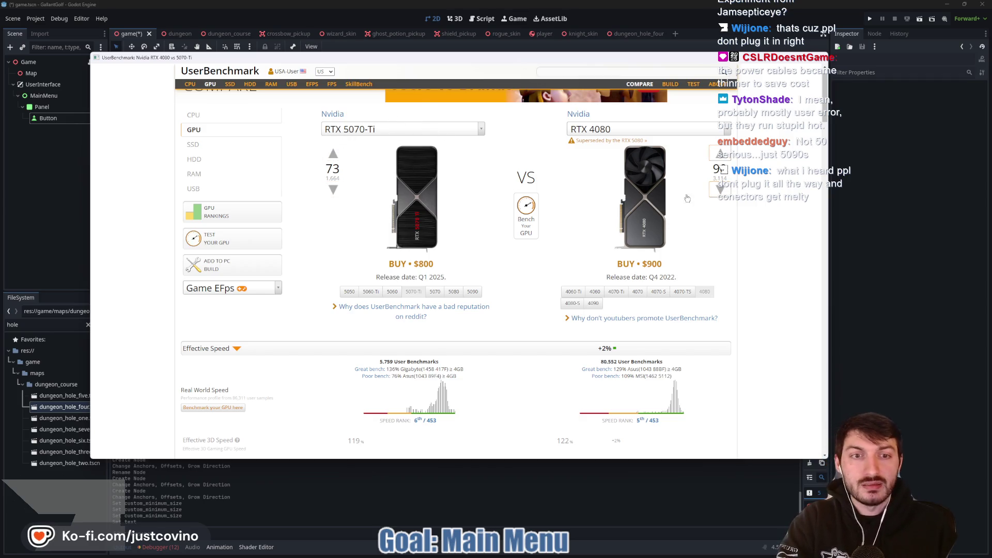
scroll(637, 264, down, 2)
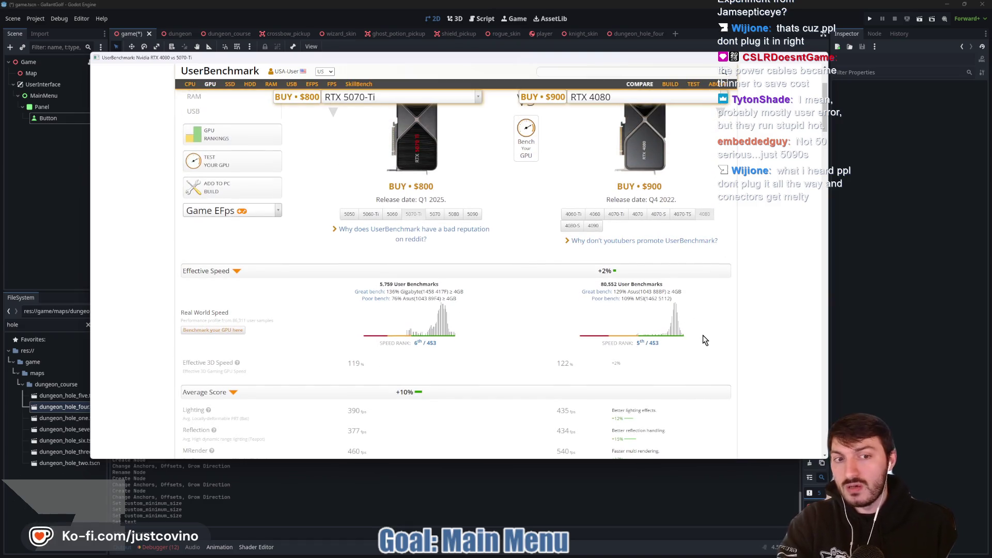
scroll(705, 339, down, 3)
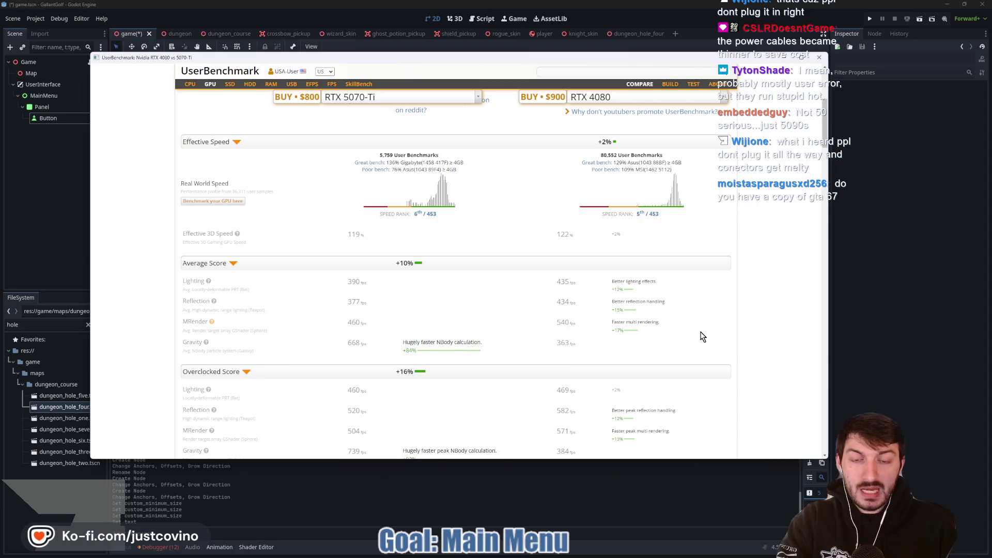
scroll(698, 334, down, 2)
scroll(697, 334, down, 2)
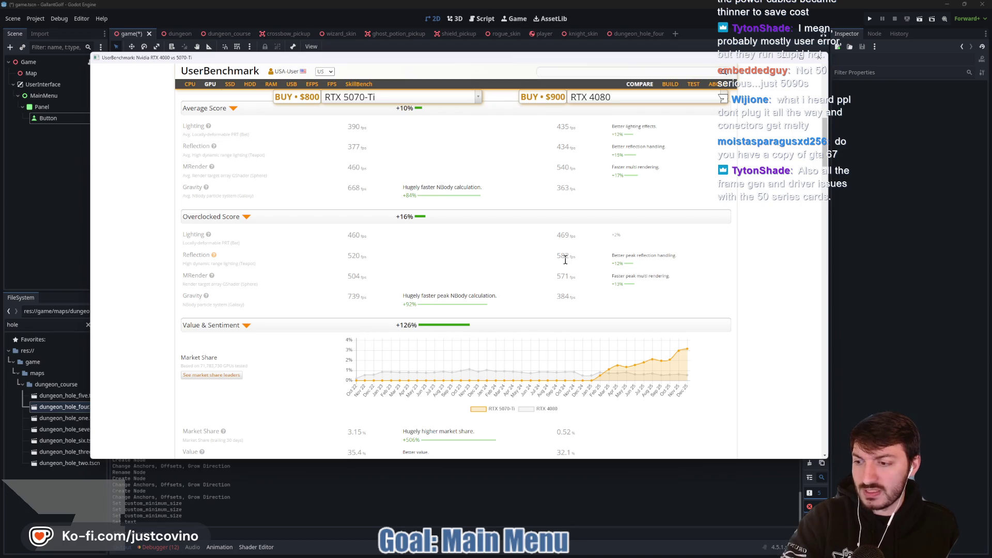
scroll(558, 261, down, 3)
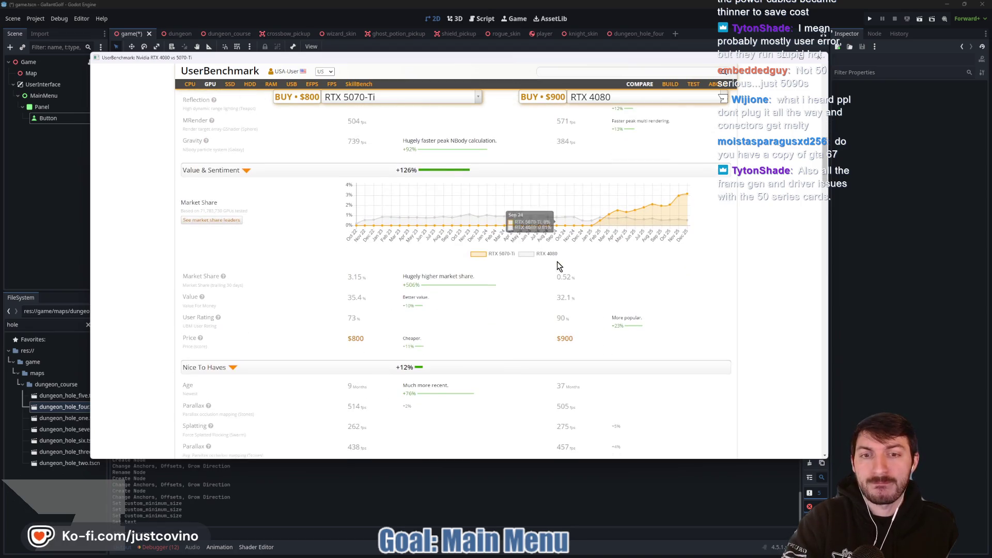
scroll(563, 291, down, 3)
scroll(613, 289, up, 1)
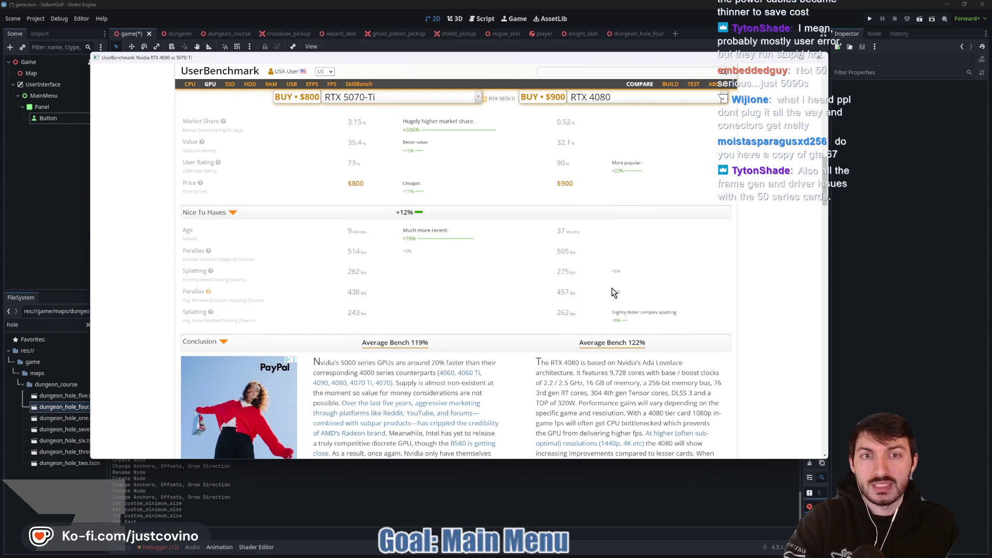
scroll(611, 287, up, 5)
scroll(612, 290, up, 10)
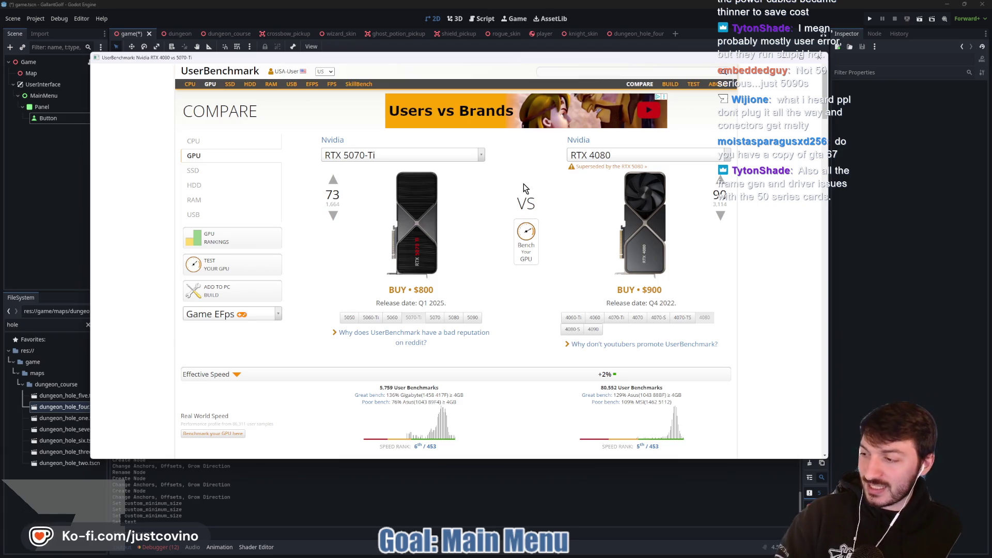
scroll(465, 245, down, 3)
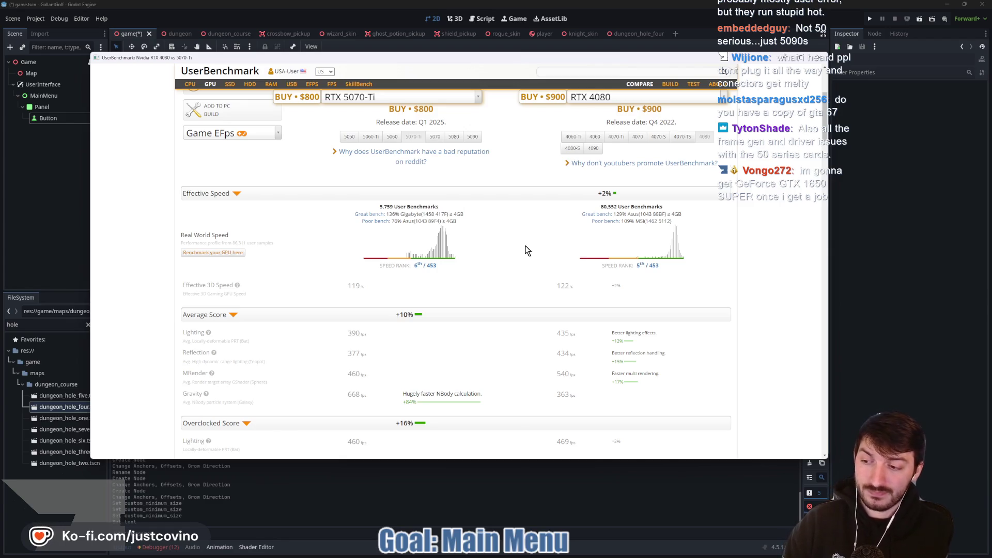
scroll(568, 287, up, 3)
scroll(564, 283, down, 10)
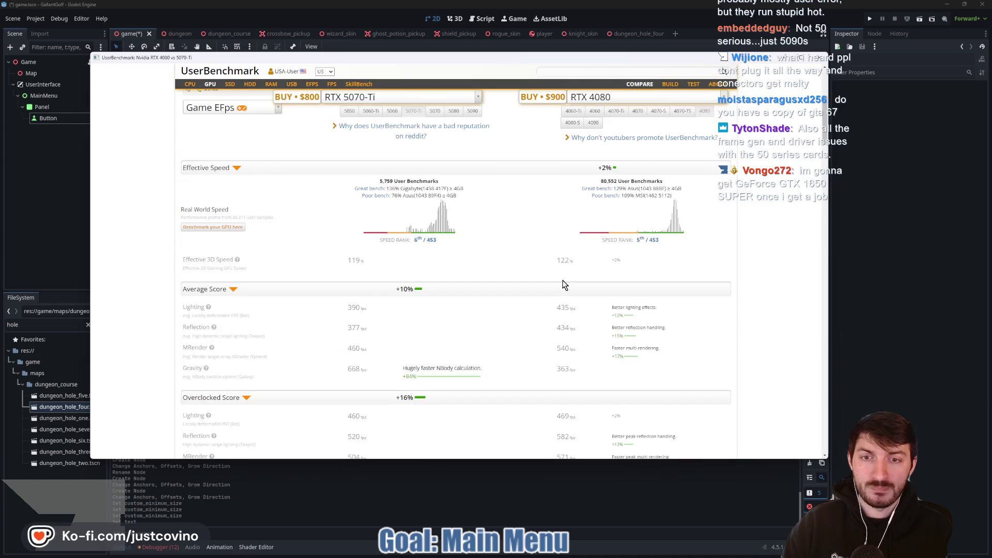
scroll(550, 284, up, 3)
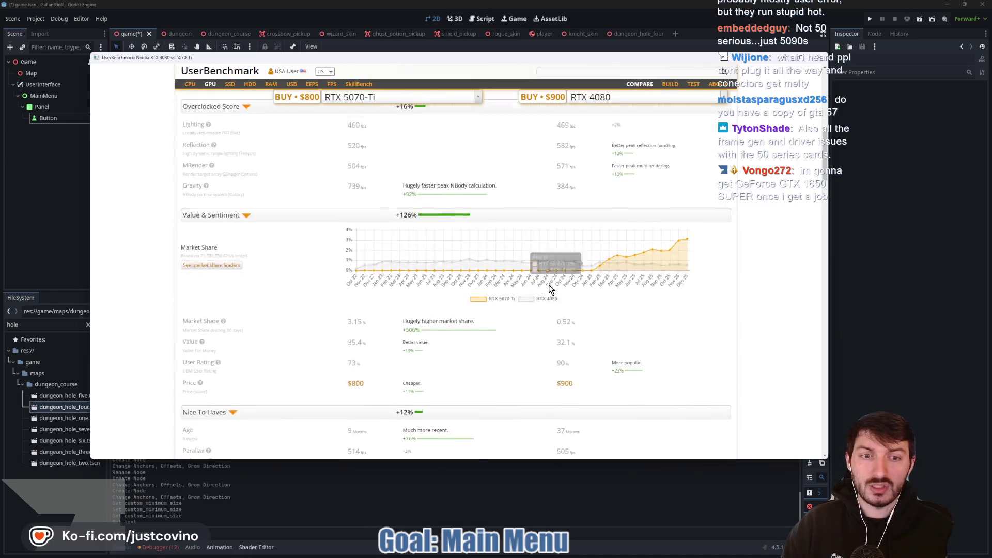
scroll(549, 284, down, 7)
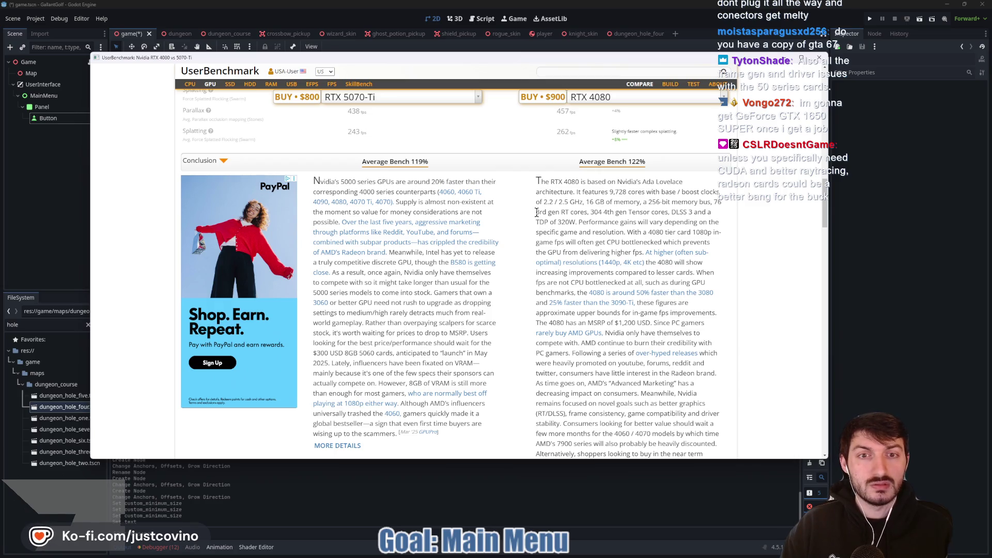
scroll(558, 207, down, 3)
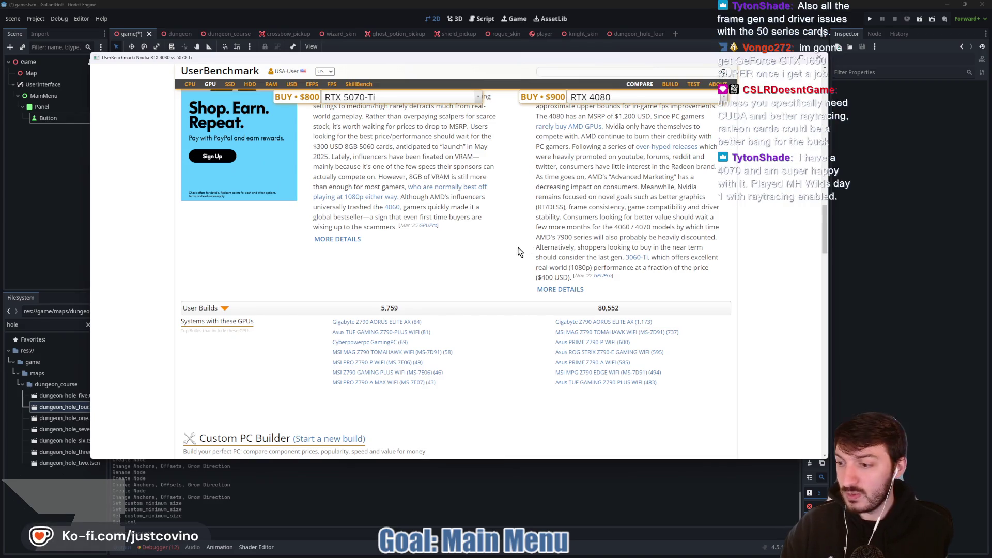
scroll(517, 252, up, 15)
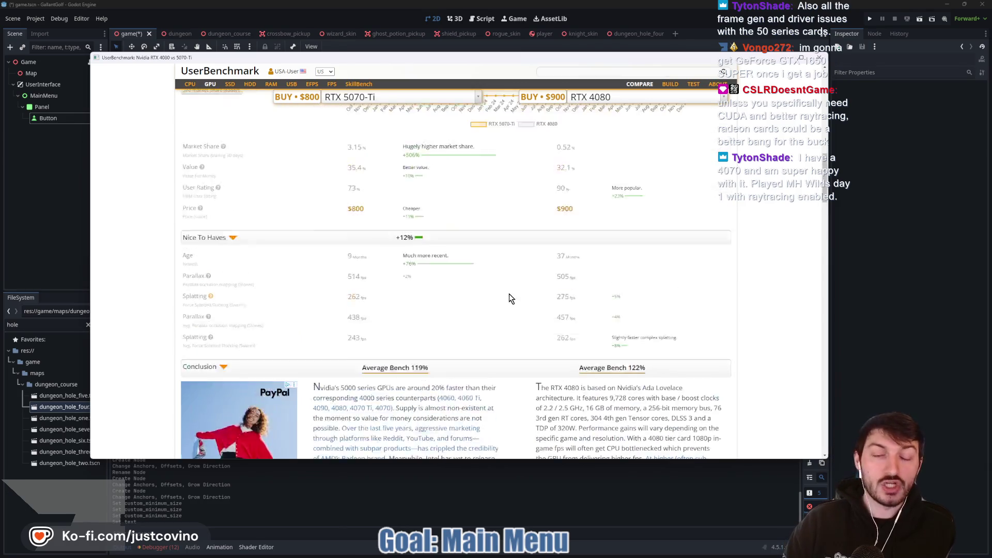
scroll(531, 308, up, 2)
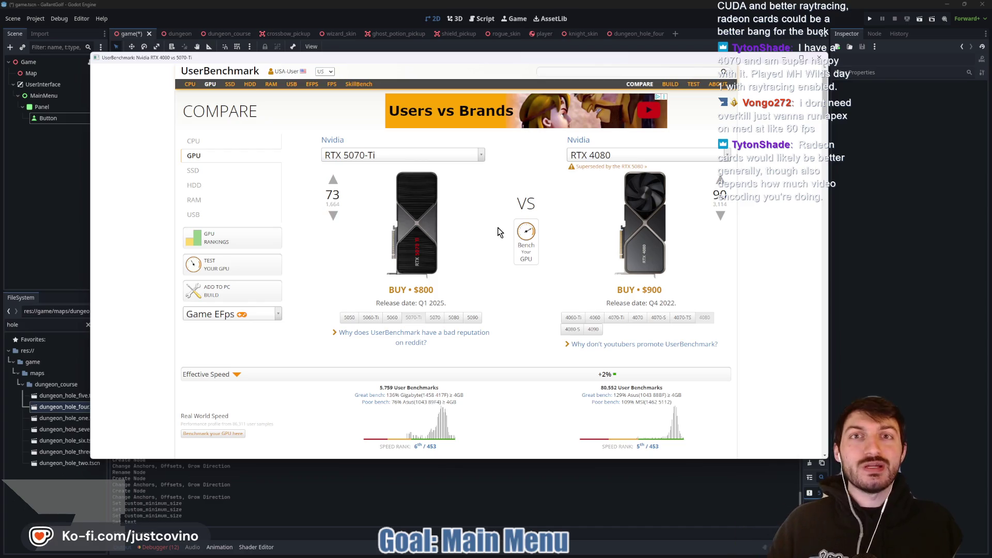
Close the benchmark browser window and select the Play Button node in the Scene tree
click(819, 57)
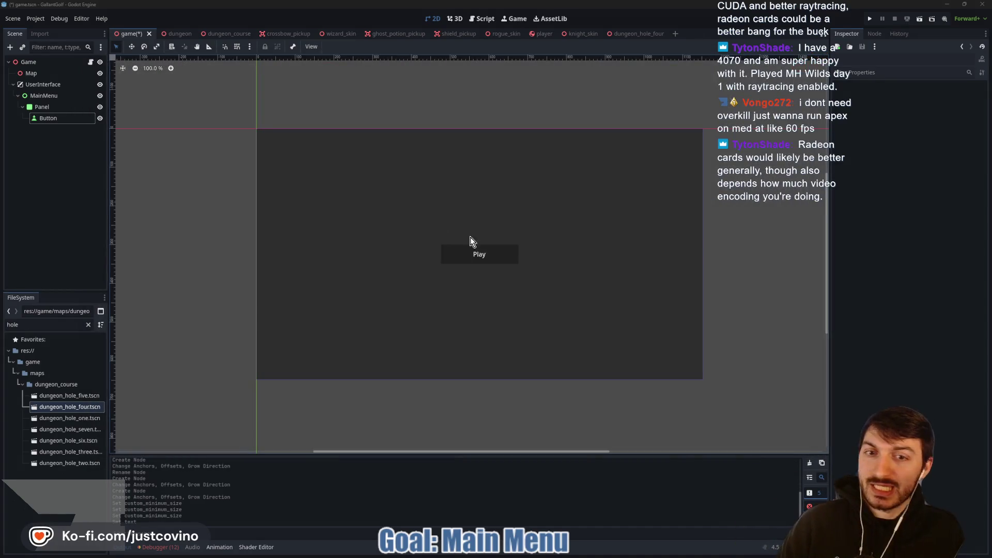
click(48, 117)
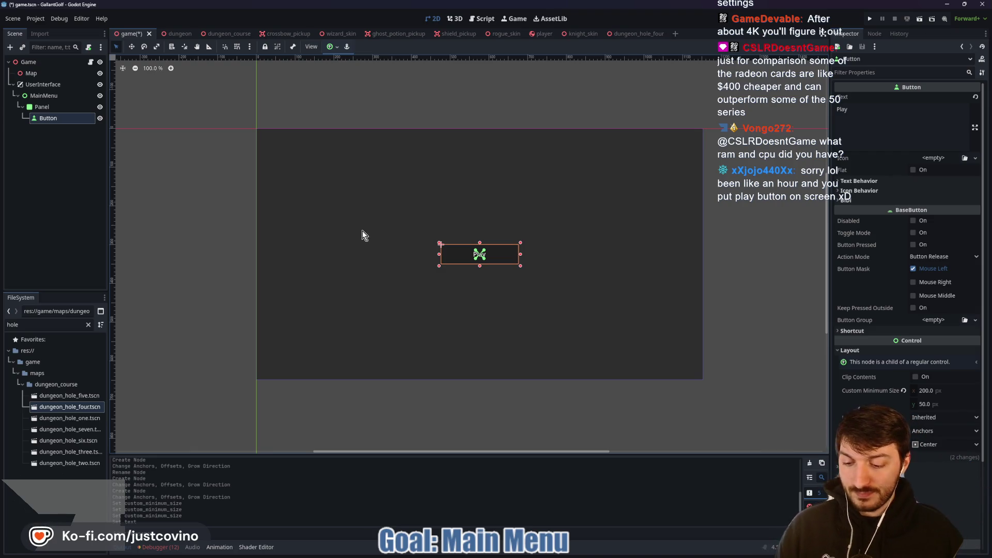
drag(390, 175, 388, 229)
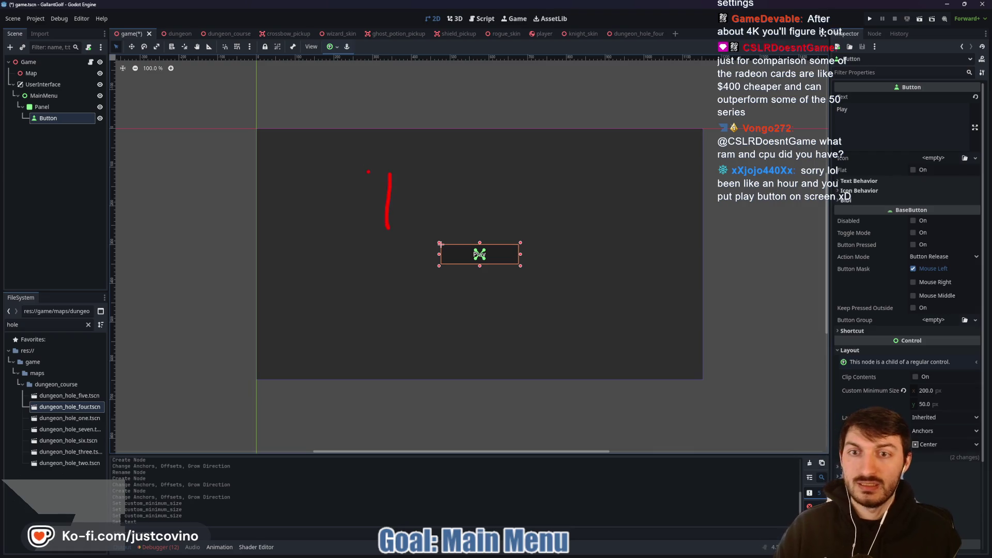
mouse_move(360, 174)
mouse_down()
mouse_move(421, 170)
mouse_move(454, 239)
mouse_up()
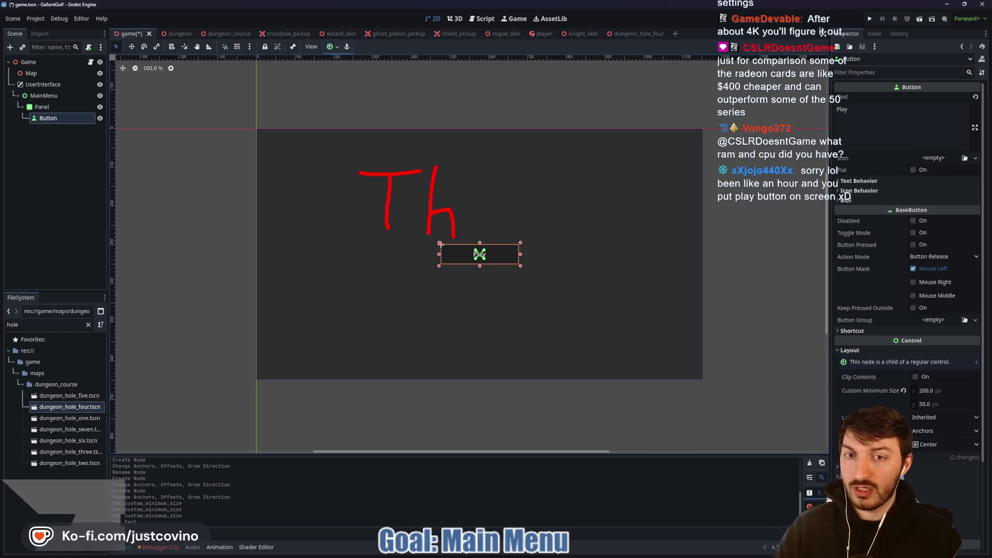
drag(484, 209, 507, 238)
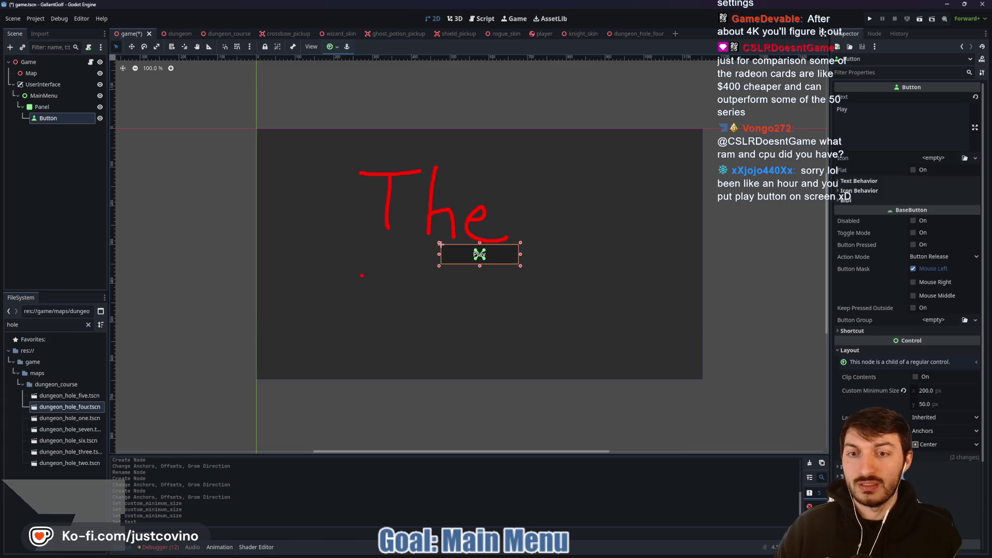
drag(445, 298, 429, 318)
mouse_move(481, 274)
mouse_down()
mouse_move(479, 325)
mouse_move(497, 301)
mouse_up()
mouse_move(506, 141)
mouse_down()
mouse_move(309, 379)
mouse_move(432, 132)
mouse_up()
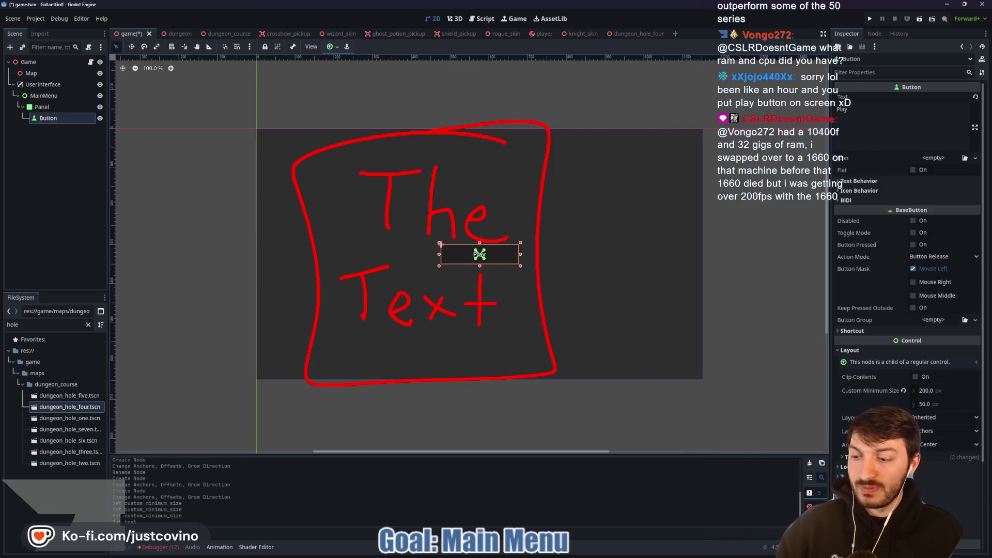
key(Escape)
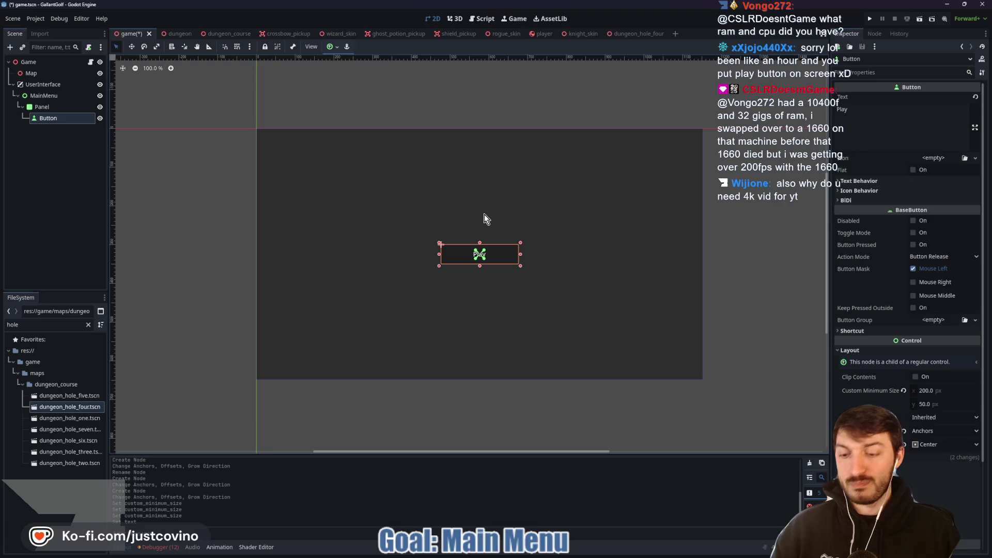
Select the Panel and add a Button child node to it
key(2)
scroll(413, 204, down, 4)
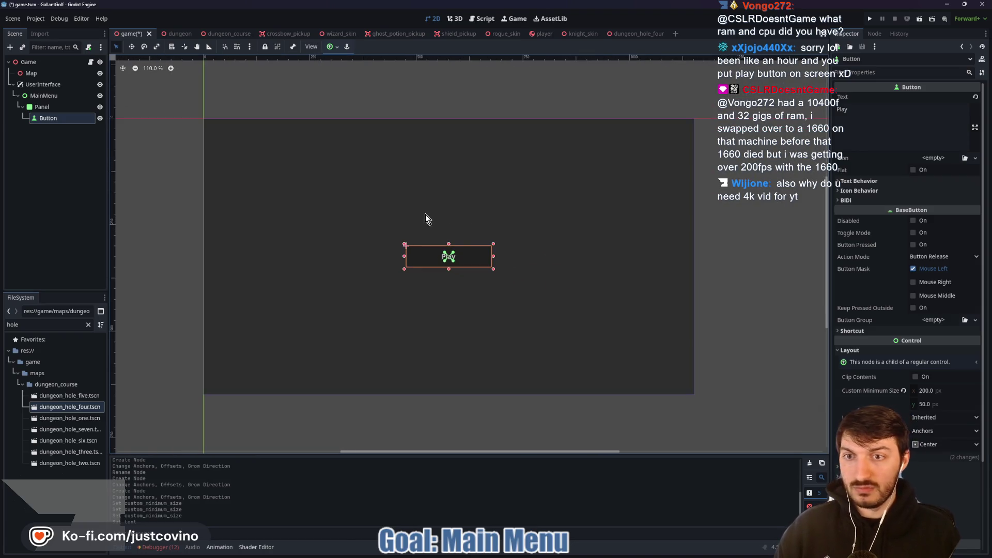
click(67, 120)
click(53, 105)
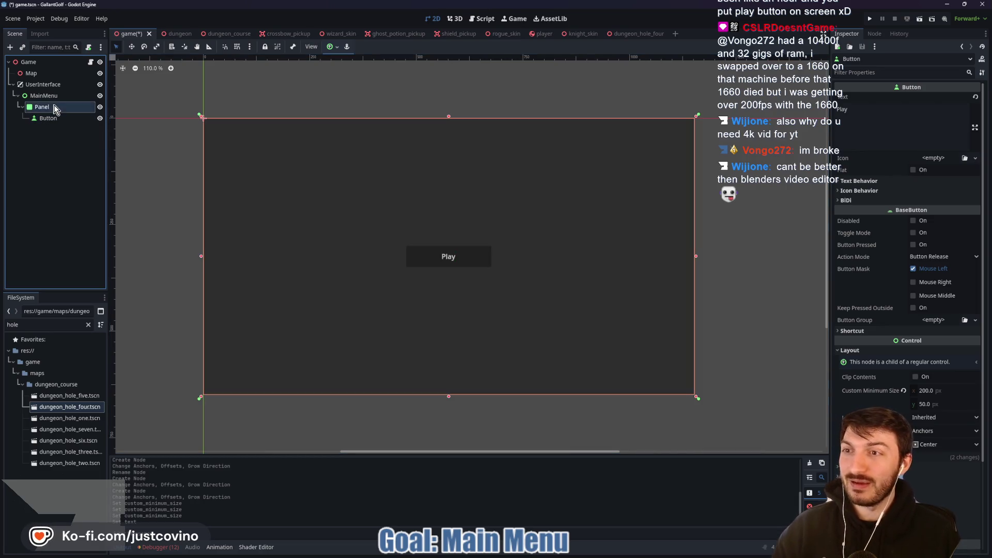
key(ctrl+shift+a)
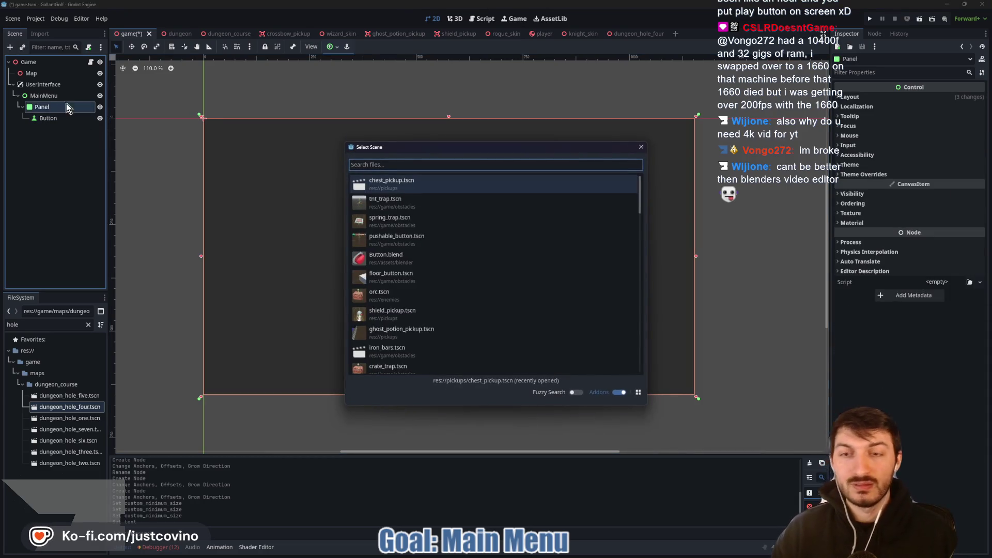
key(Escape)
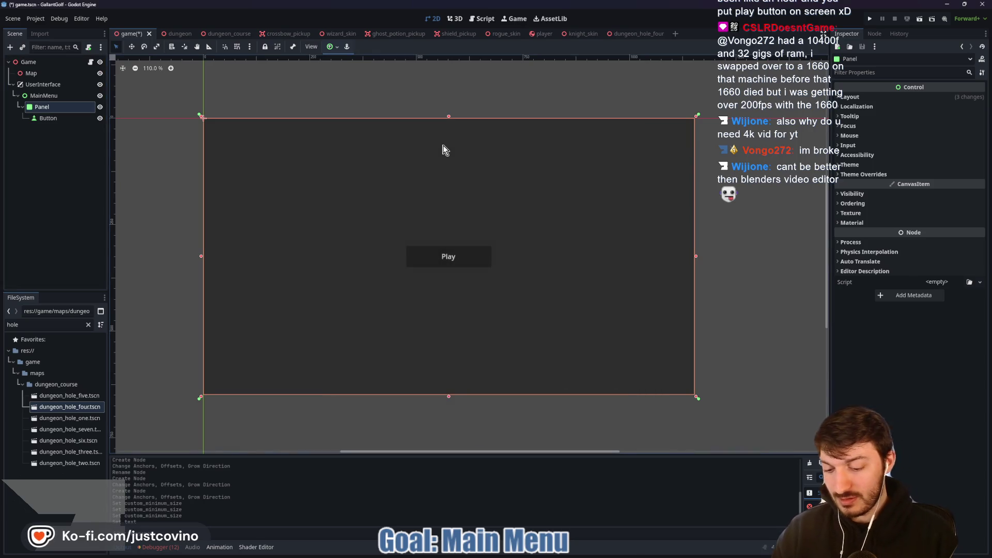
key(ctrl+a)
text(button)
key(Return)
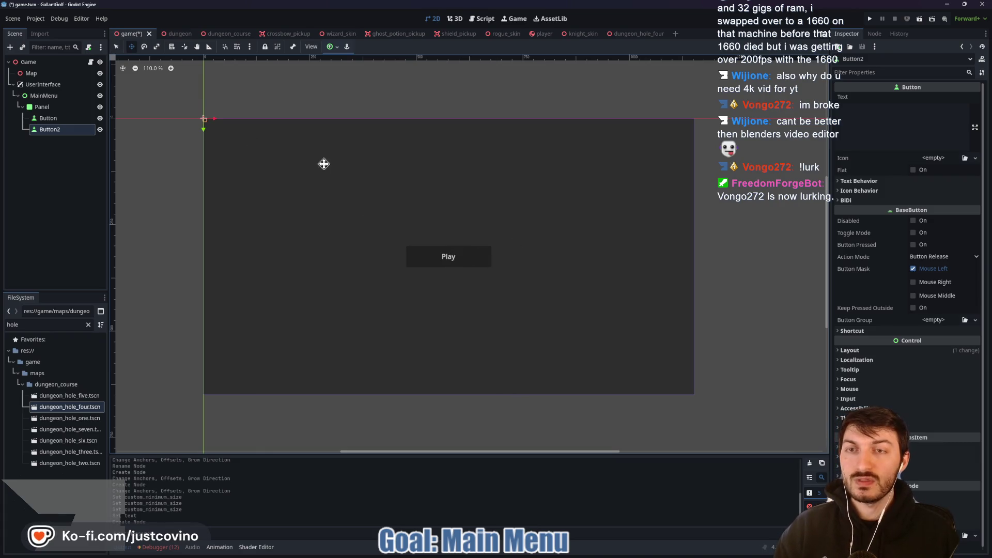
Delete the new Button2 and duplicate the original Play button instead
click(62, 129)
key(Delete)
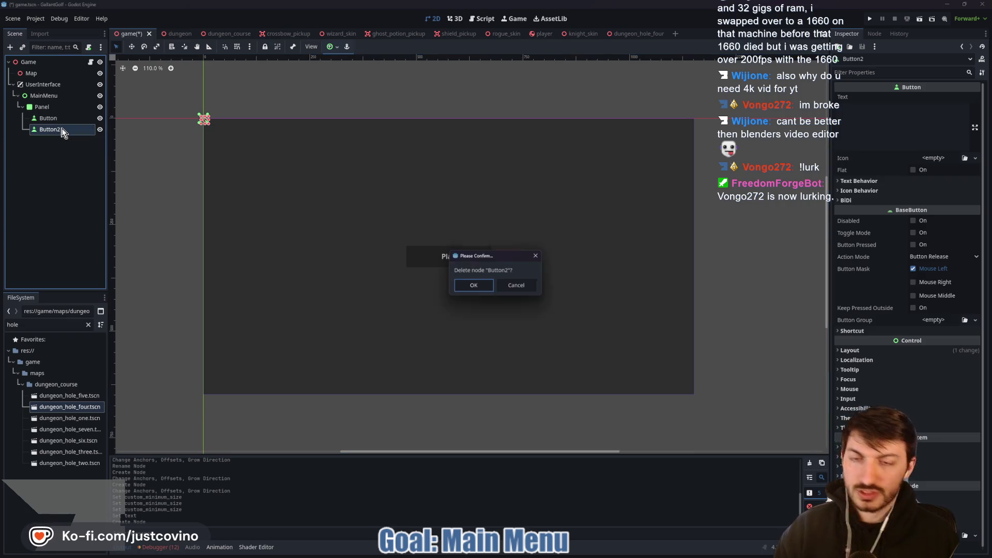
key(Return)
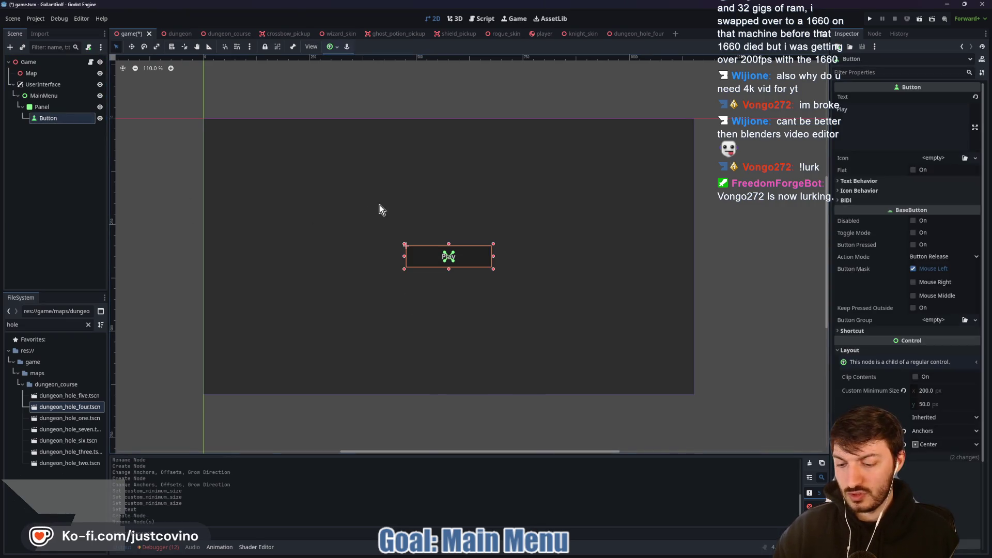
key(ctrl+d)
Move the copied button down below the Play button
key(w)
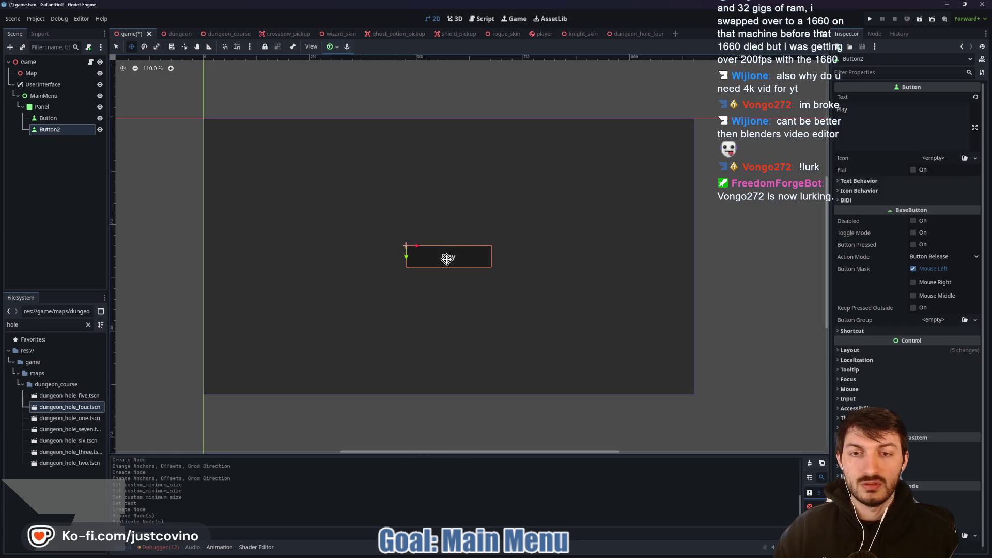
drag(447, 257, 446, 302)
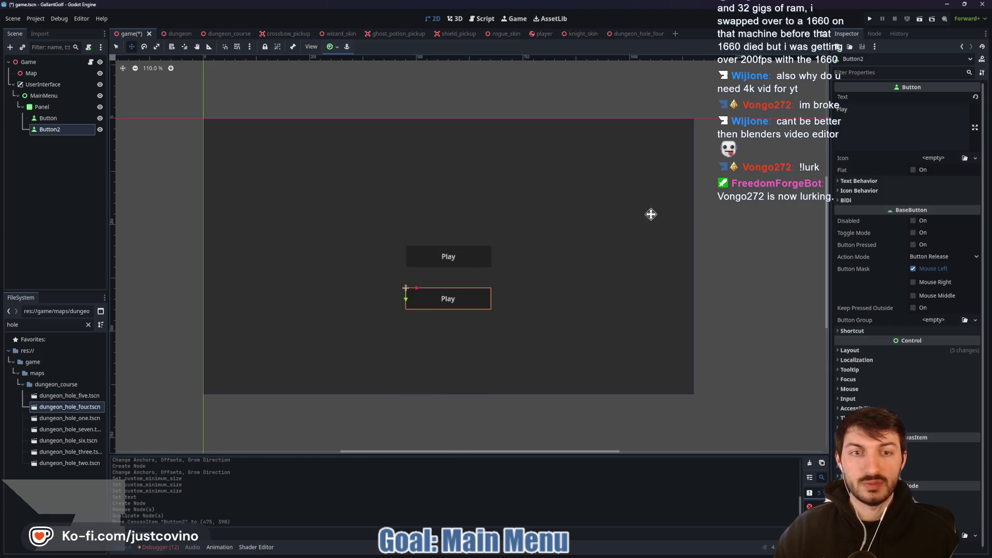
key(q)
Replace the copy's 'Play' text with 'Hole Select', then trim the label back
click(894, 119)
key(BackSpace)
key(BackSpace)
key(BackSpace)
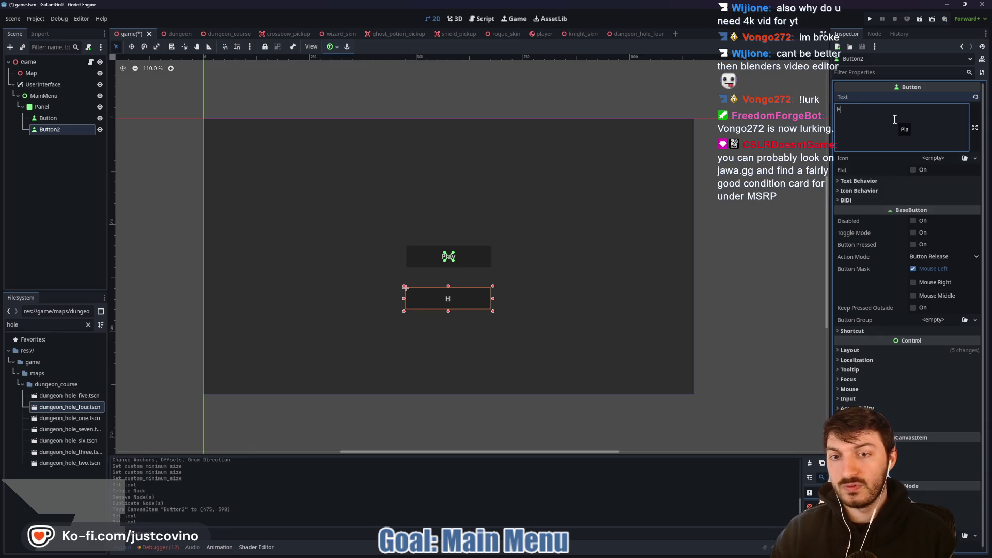
text(Hole Select)
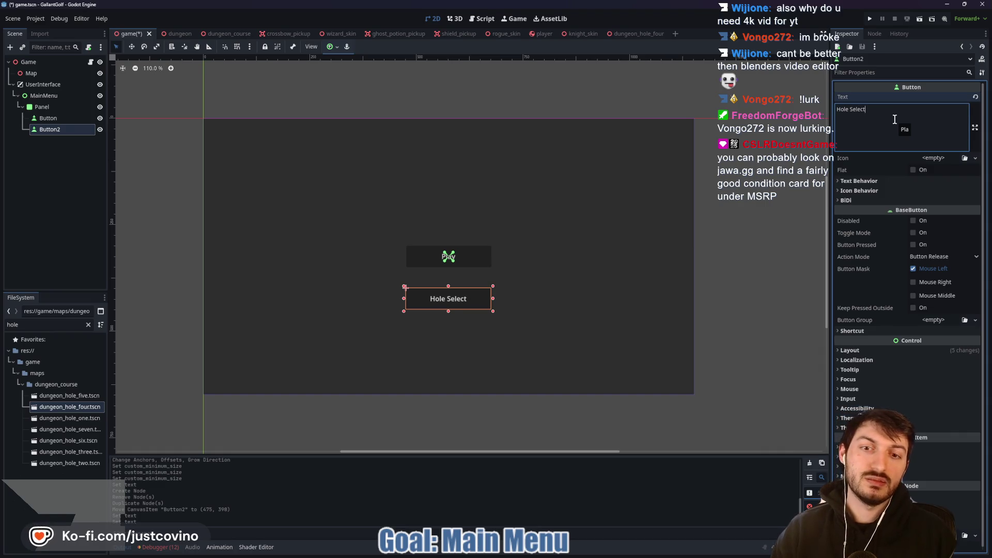
key(BackSpace)
key(BackSpace)
key(BackSpace)
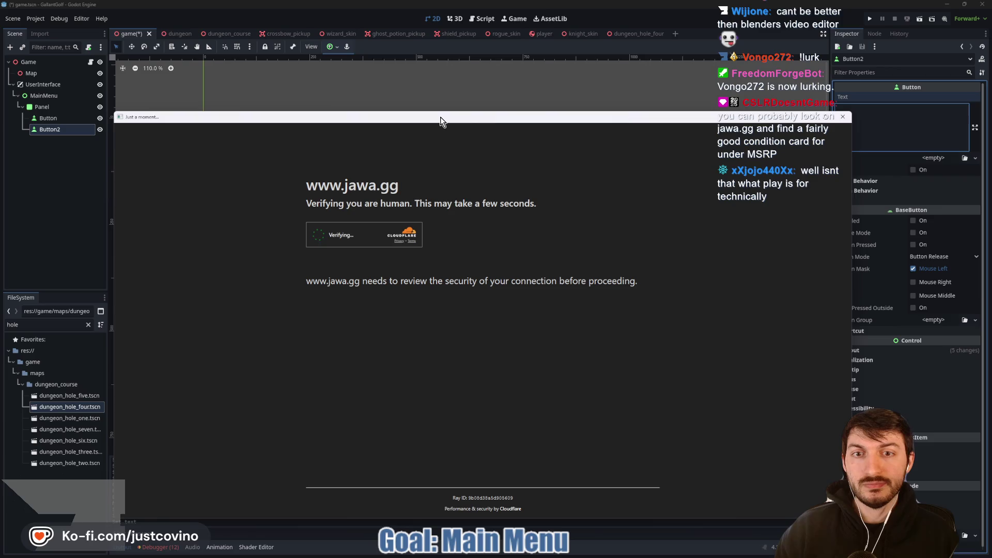
Pass Jawa.gg's human verification check and open the GPUS graphics card listings
drag(433, 121, 391, 94)
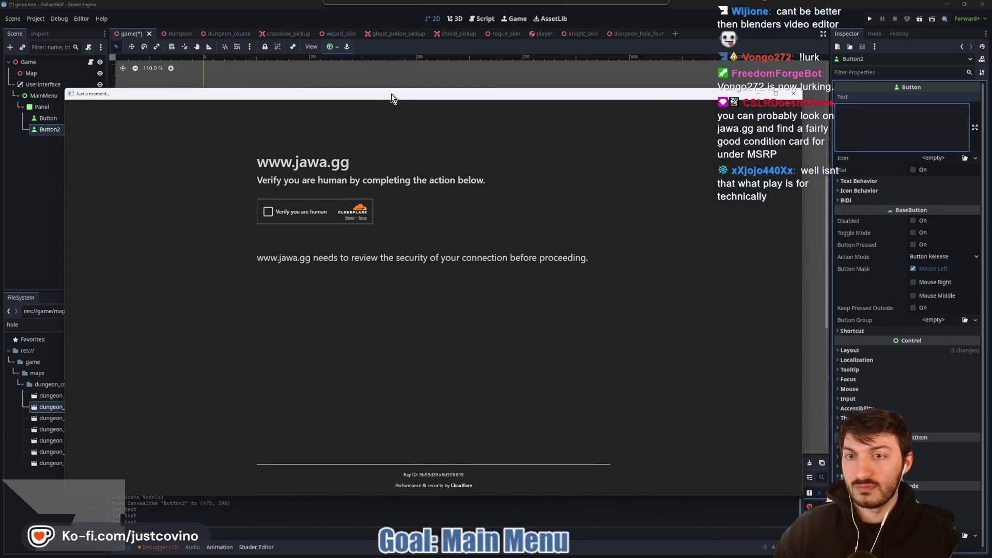
click(268, 212)
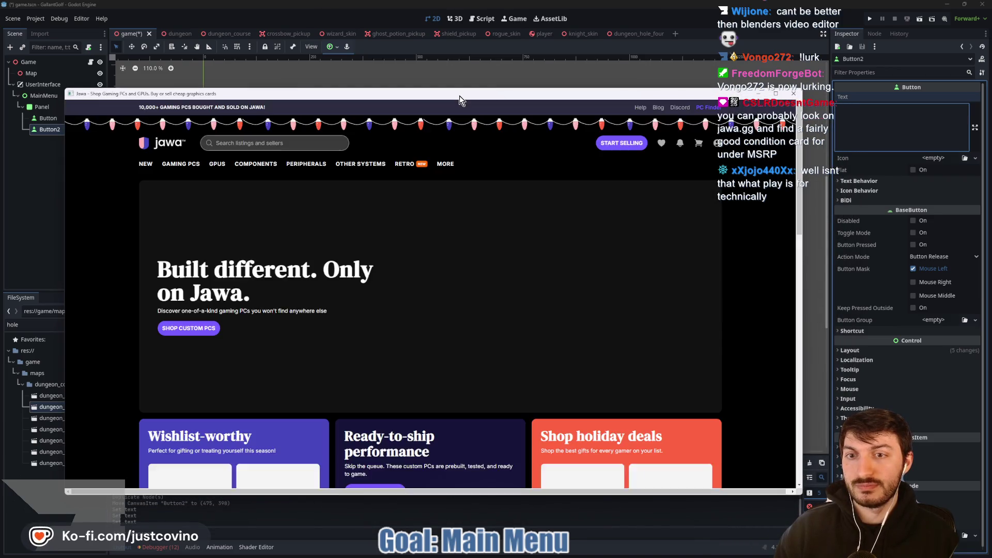
drag(459, 97, 481, 99)
scroll(500, 177, down, 3)
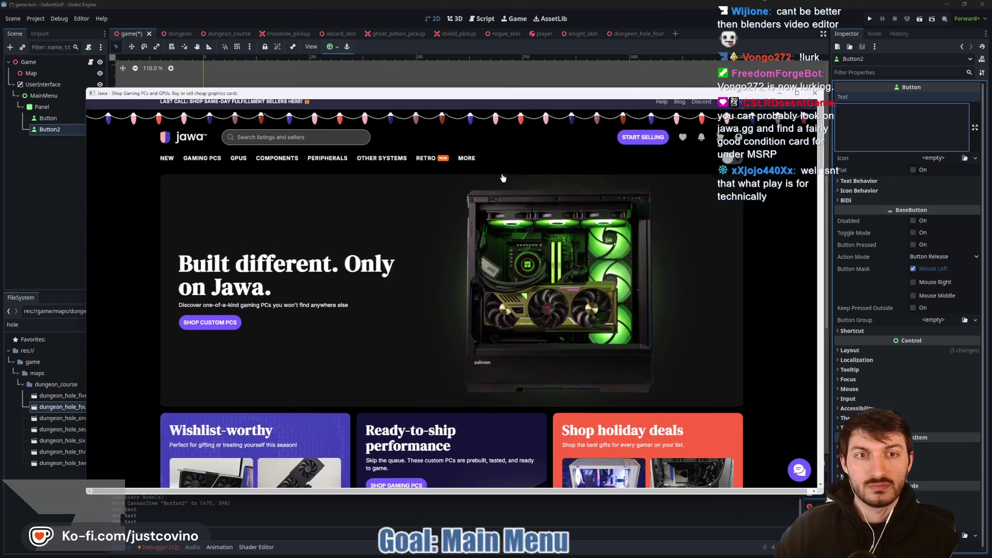
scroll(493, 175, down, 3)
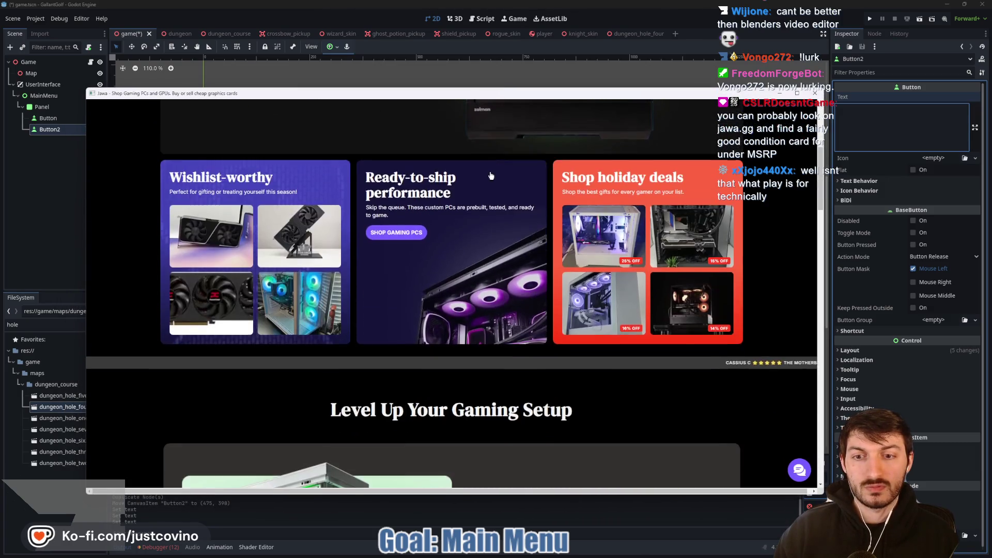
scroll(487, 177, up, 5)
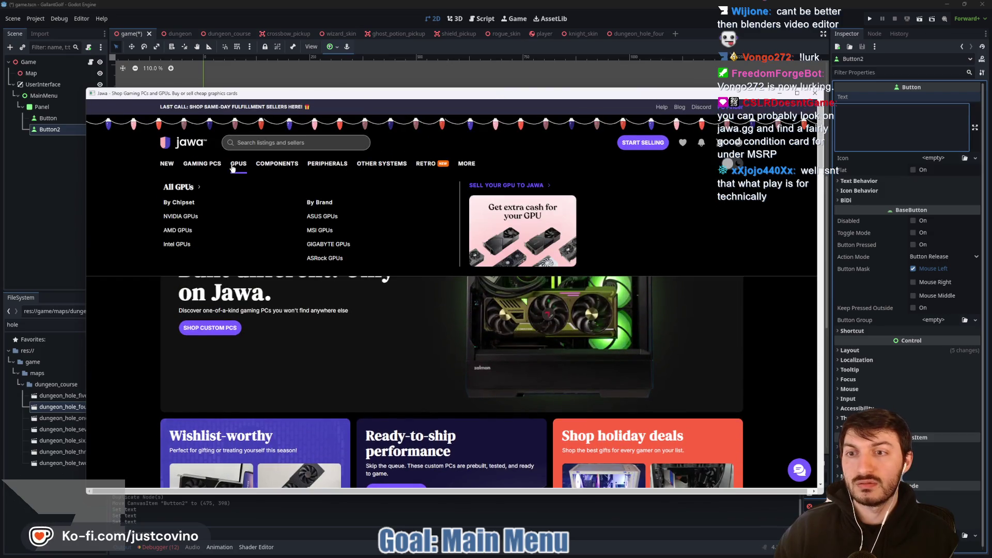
click(238, 165)
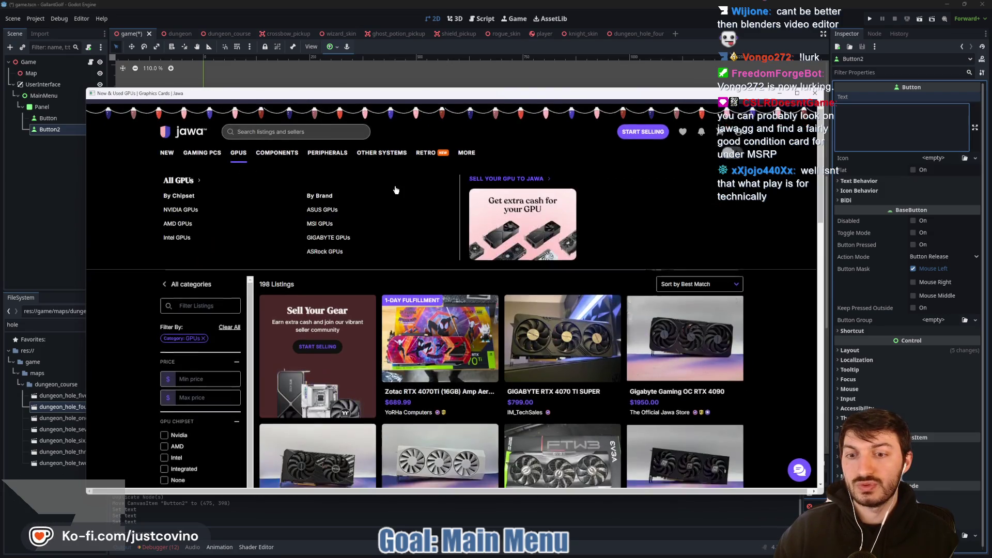
Filter the listings to 16GB GPU memory, browse the results, and close the browser
scroll(300, 270, down, 4)
scroll(300, 270, down, 2)
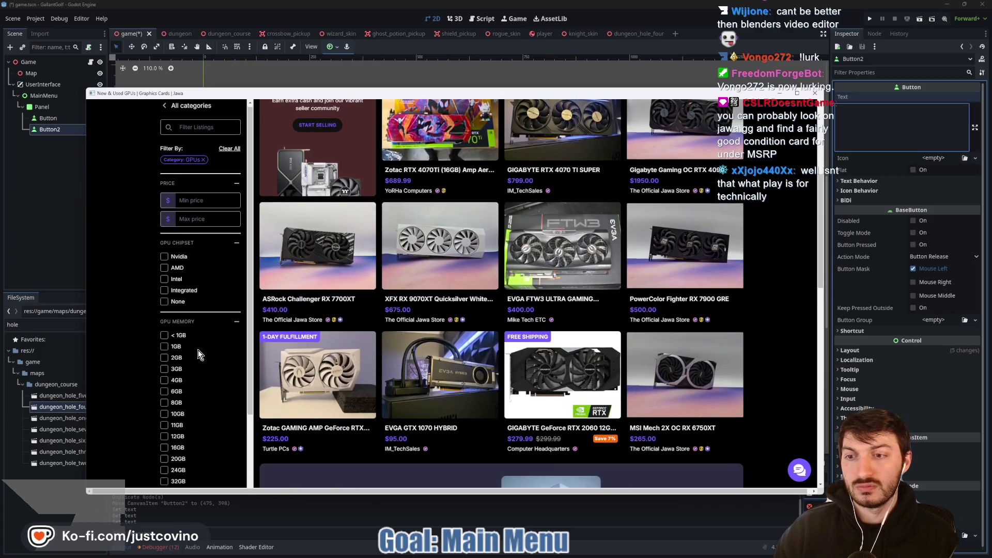
click(165, 352)
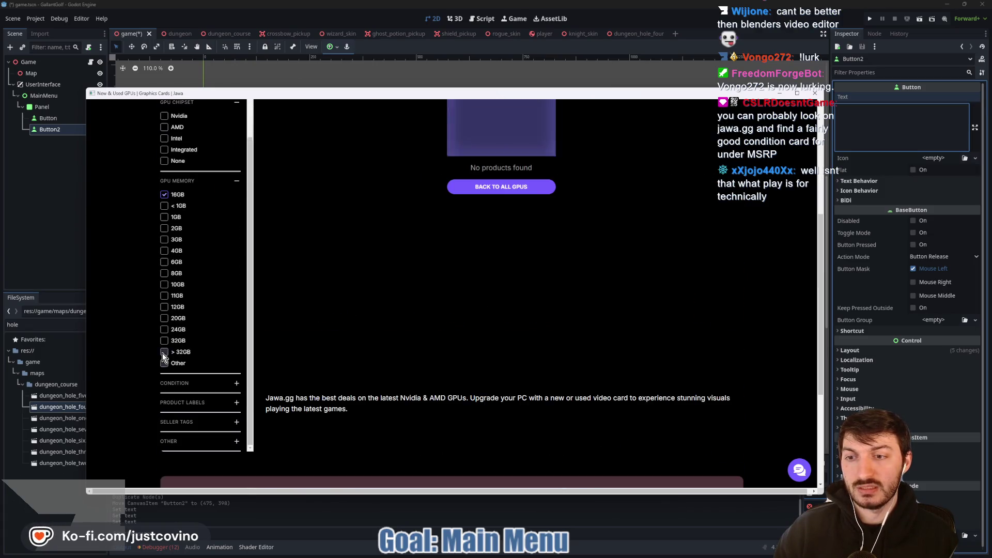
scroll(562, 280, up, 1)
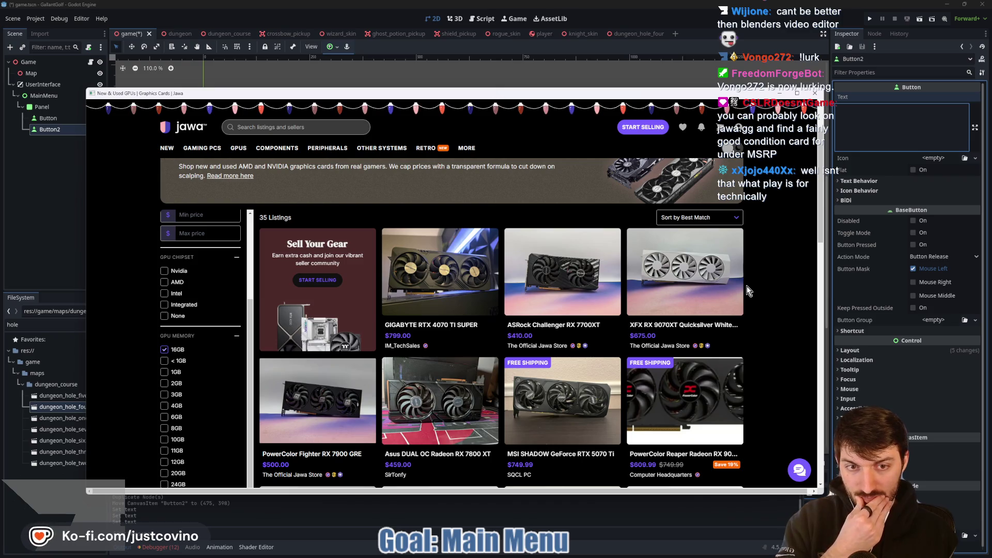
scroll(746, 287, down, 2)
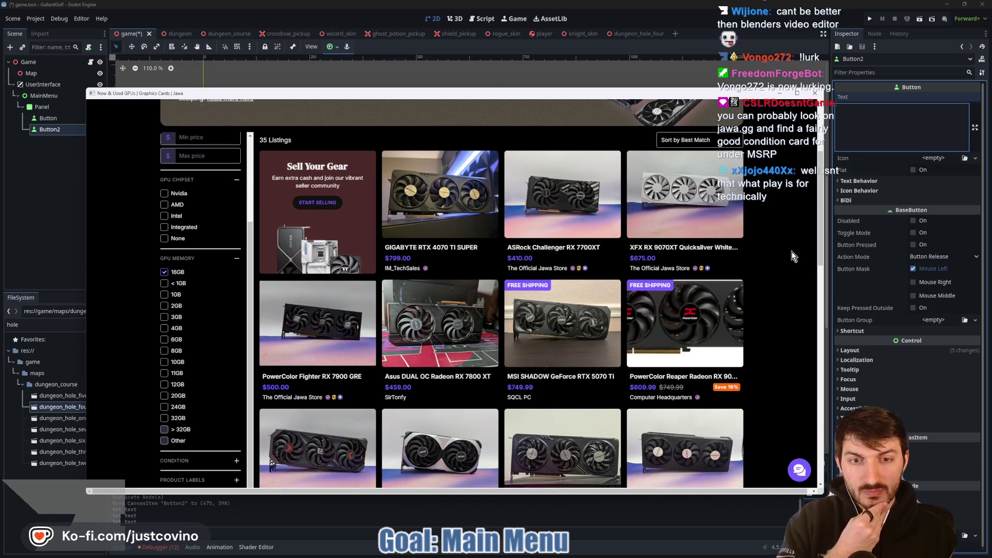
scroll(782, 249, down, 3)
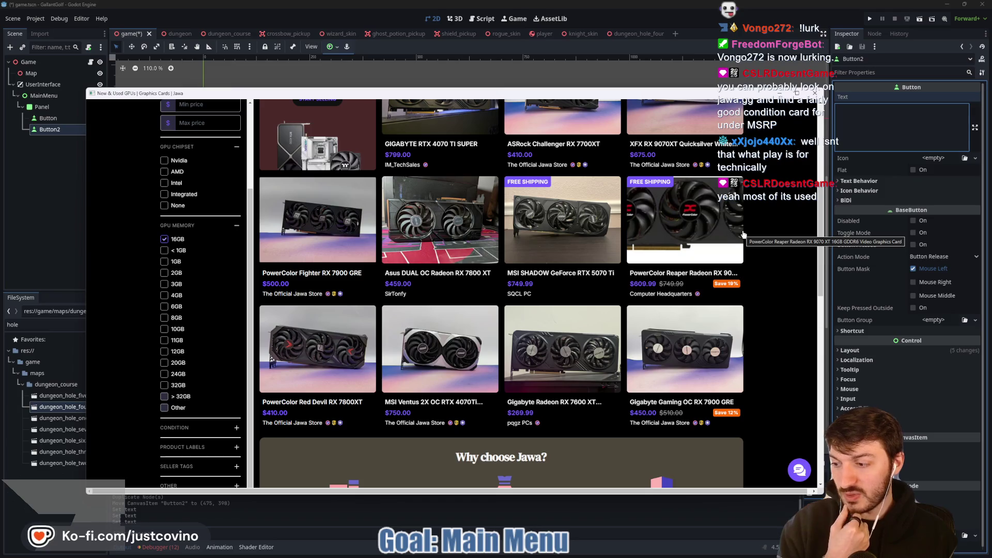
click(815, 93)
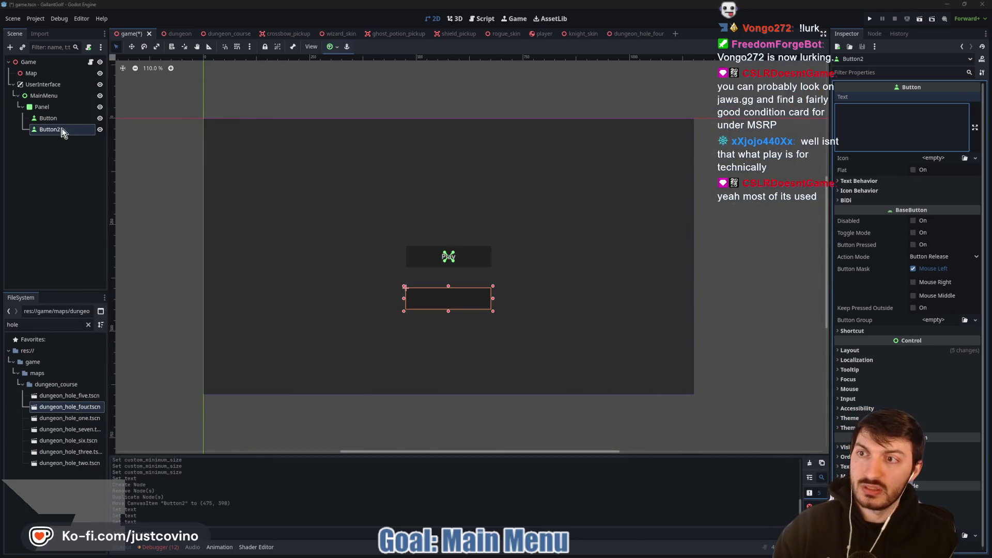
Place the cursor in Button2's empty Text field in the Inspector
click(892, 126)
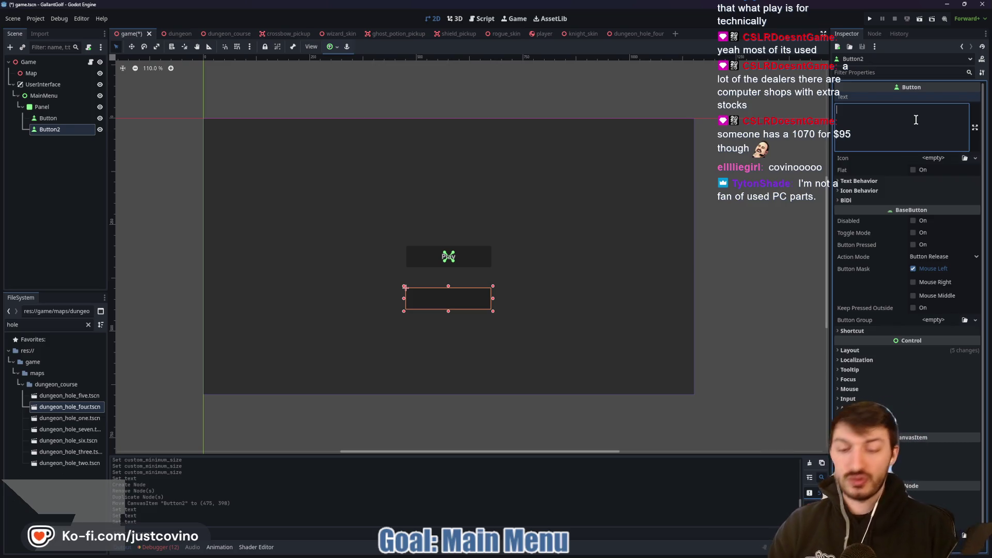
Set Button2's text to 'Course Select' and save the scene
text(Course Select)
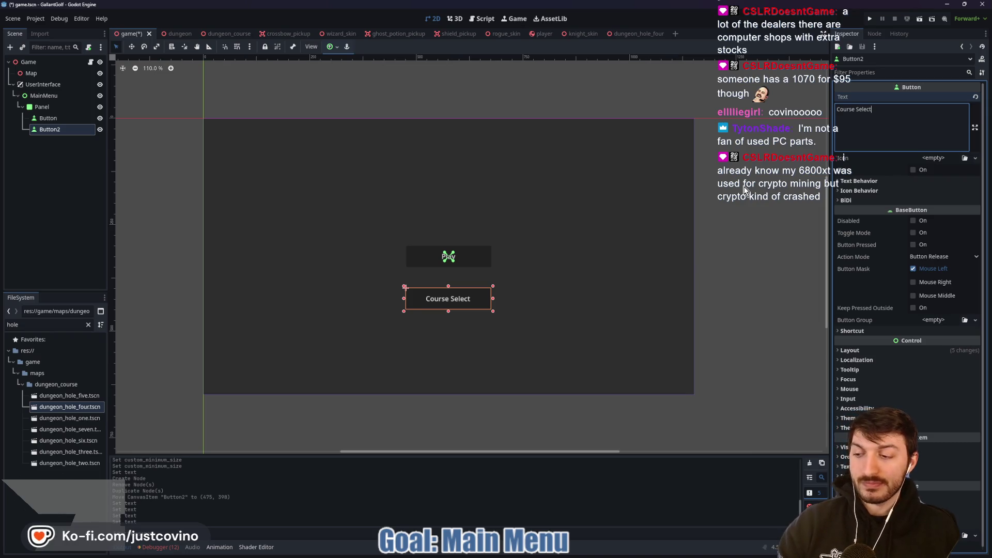
click(750, 185)
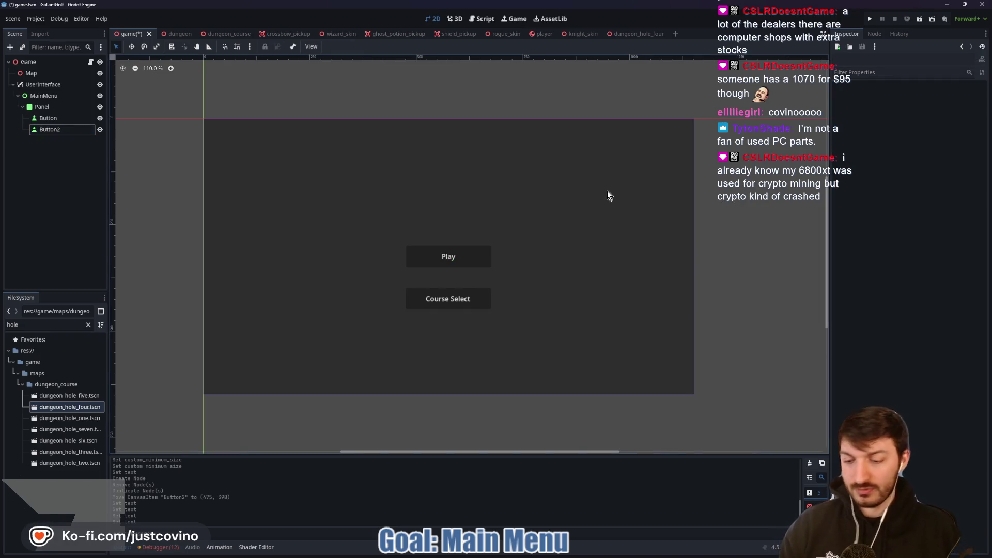
key(ctrl+s)
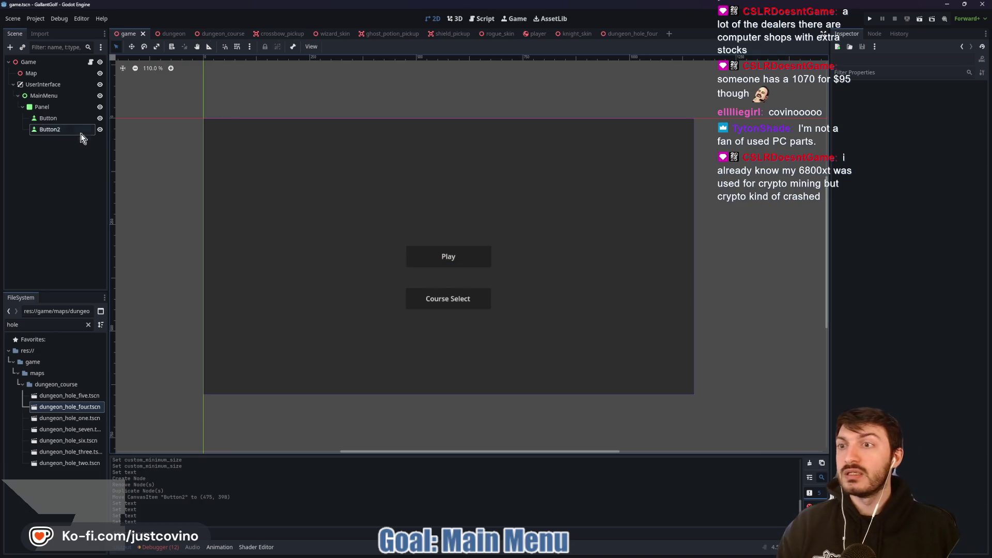
Reselect Button2 in the Scene dock and return to its Text field
click(71, 131)
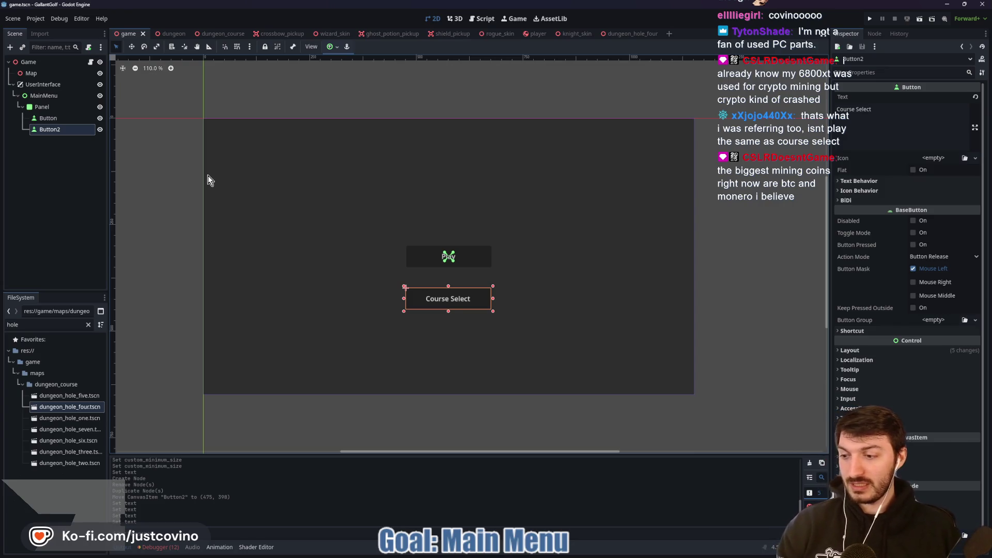
click(48, 117)
click(50, 129)
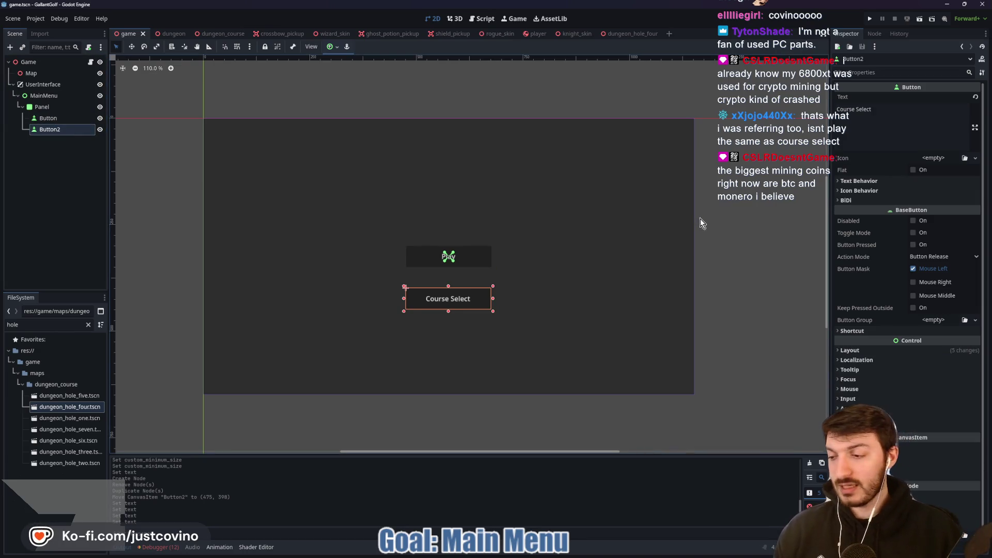
click(885, 124)
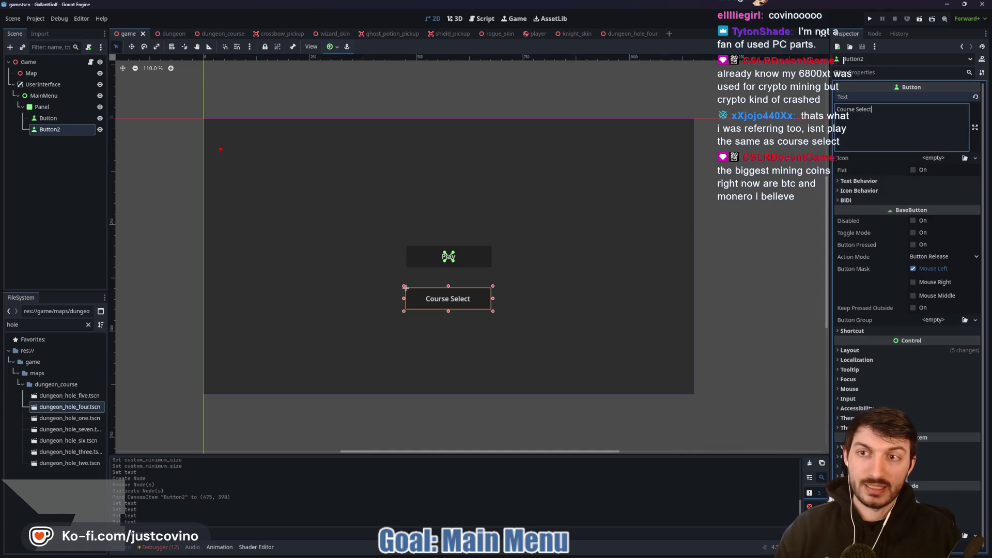
drag(213, 138, 375, 259)
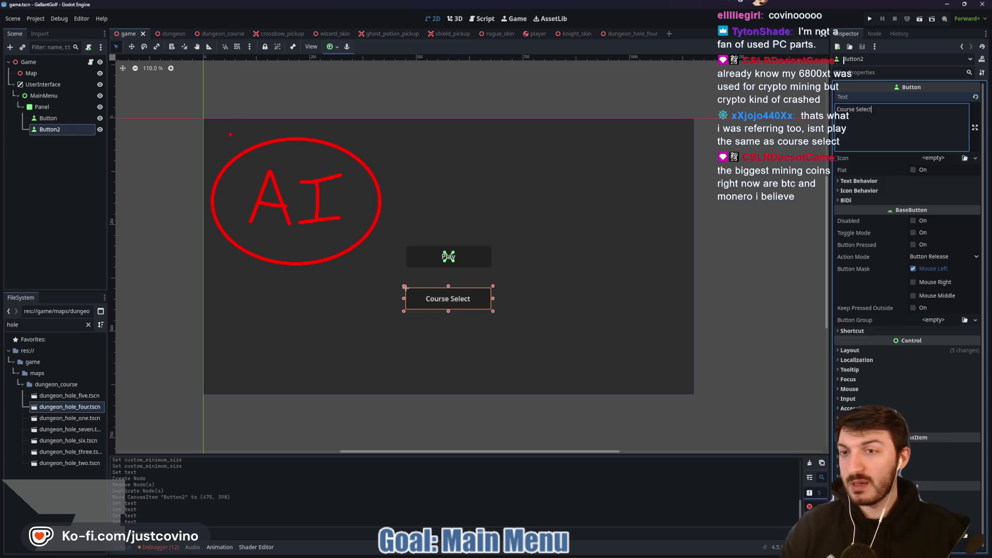
drag(365, 263, 395, 299)
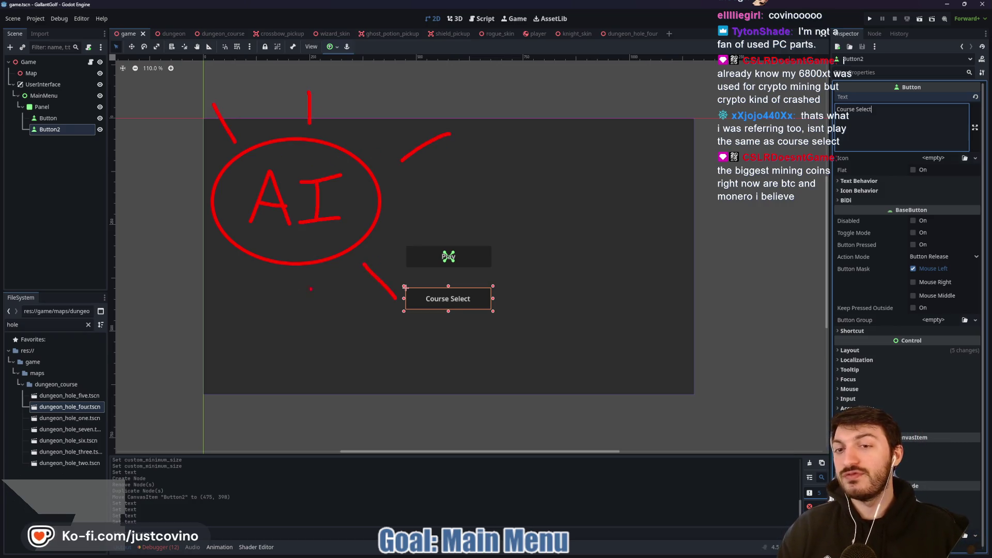
drag(292, 279, 290, 307)
drag(235, 273, 216, 300)
drag(190, 204, 149, 199)
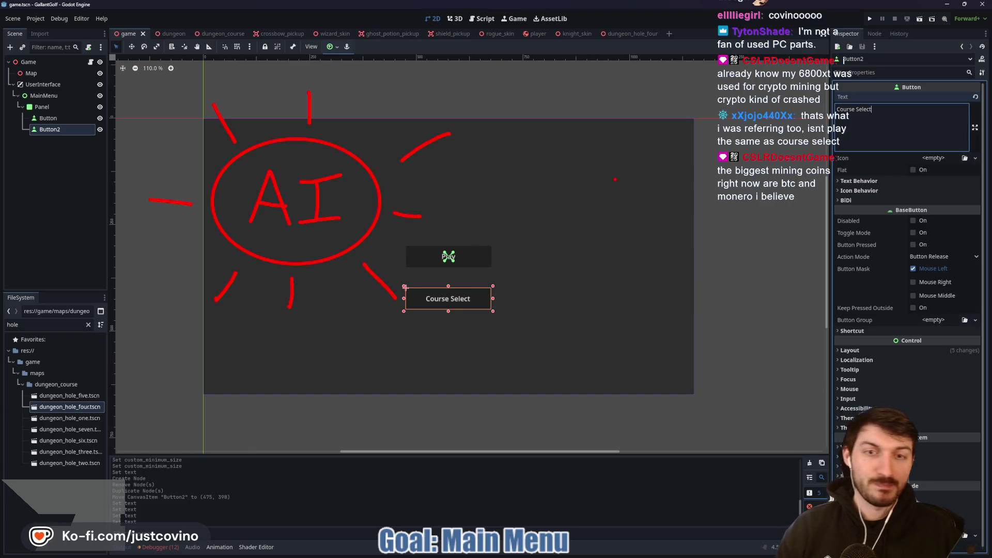
mouse_move(548, 164)
mouse_down()
mouse_move(686, 248)
mouse_move(700, 312)
mouse_up()
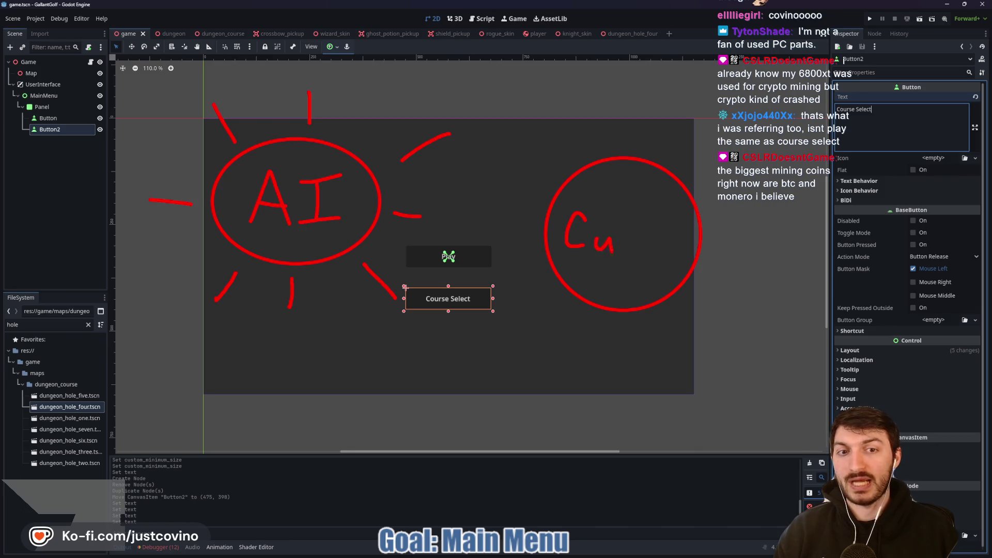
mouse_move(619, 239)
mouse_down()
mouse_move(621, 255)
mouse_move(649, 254)
mouse_up()
drag(642, 238, 663, 242)
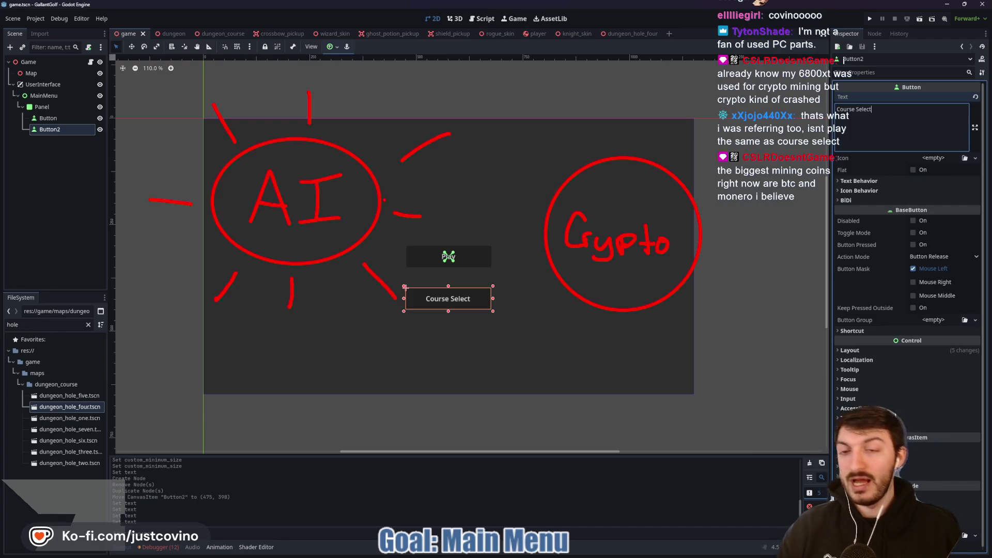
drag(380, 192, 550, 195)
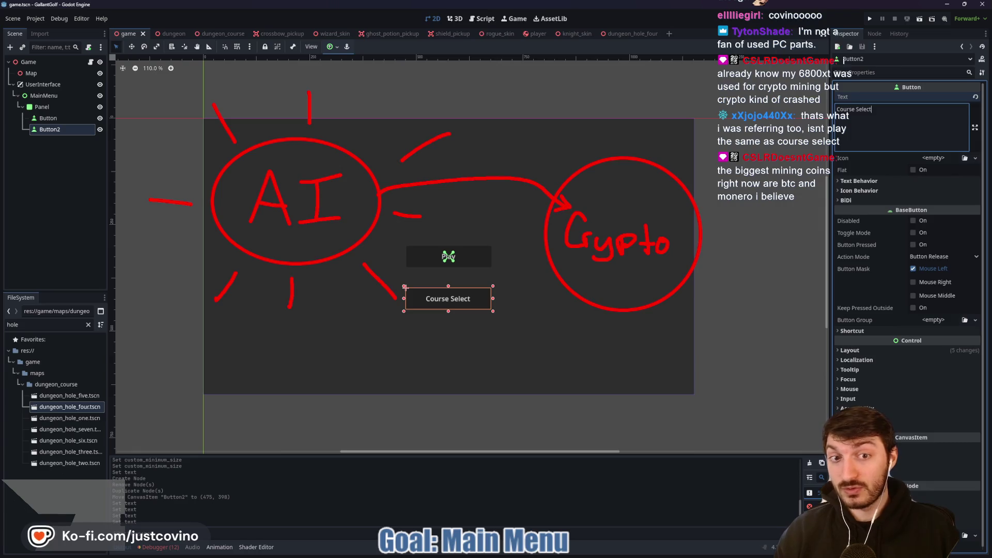
key(Escape)
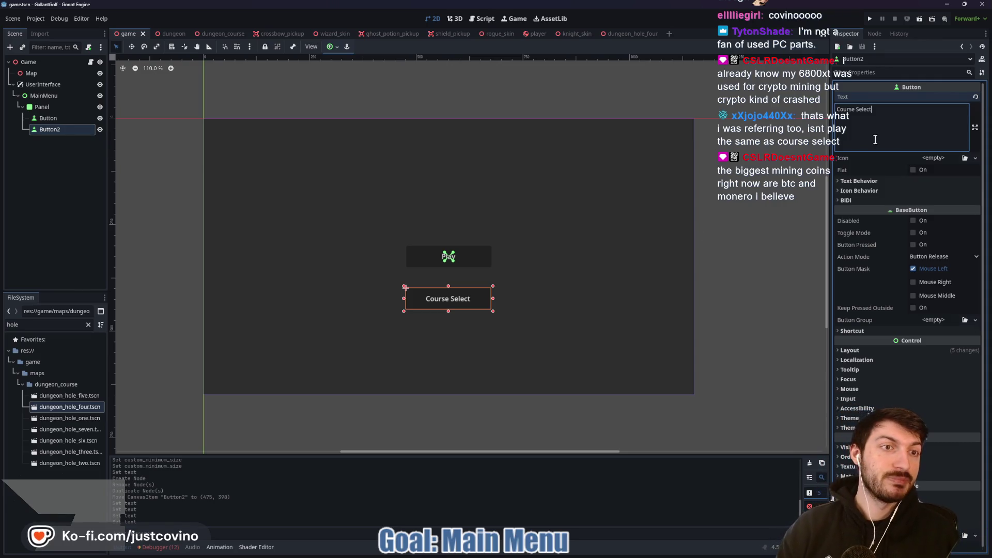
Rename the Button2 node to CourseSelectButton in the Scene dock
click(688, 226)
click(48, 195)
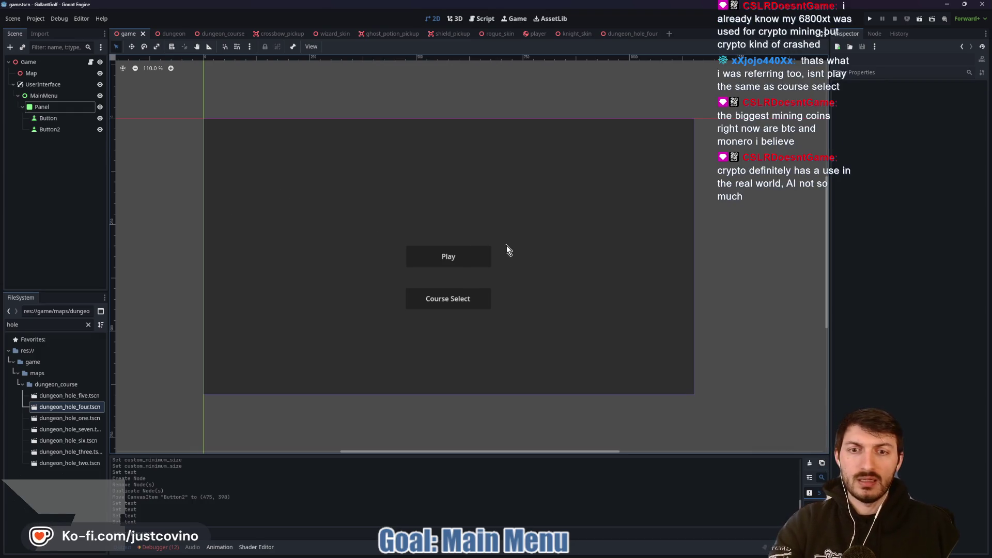
double_click(52, 130)
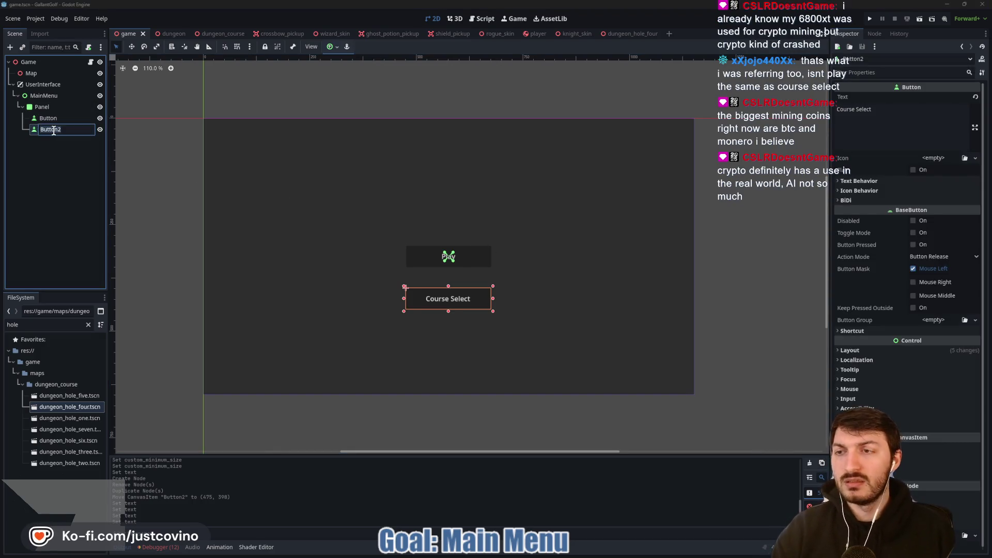
text(CourseSelectB)
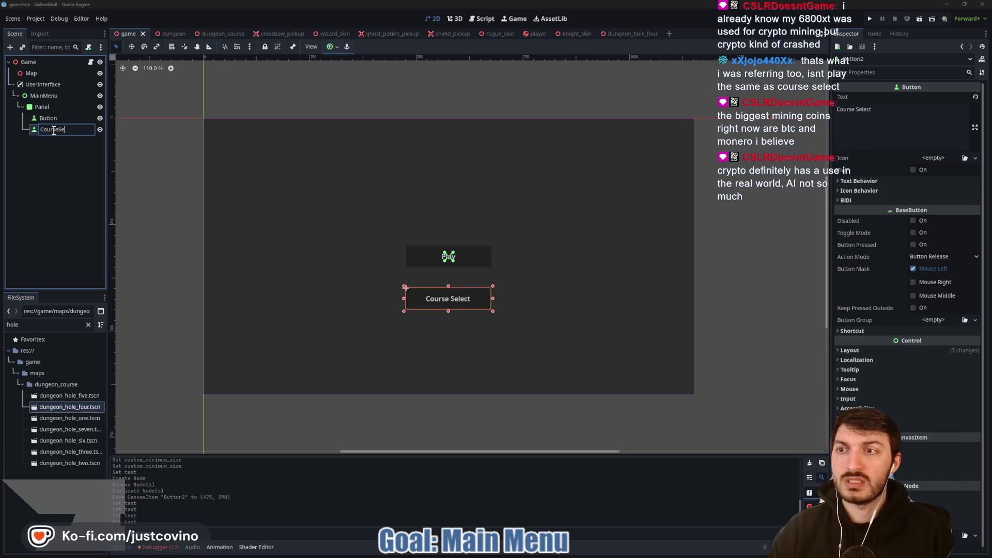
text(utton)
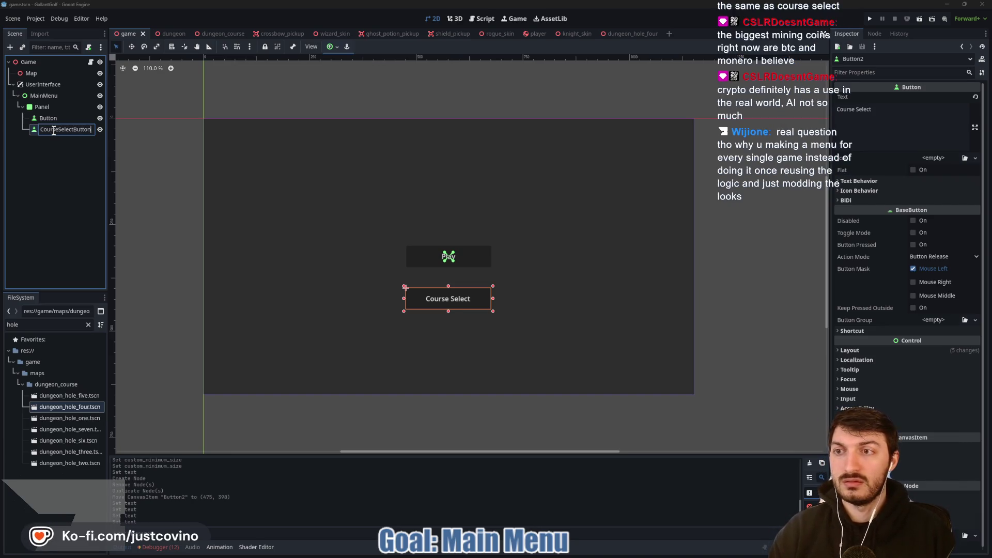
key(Return)
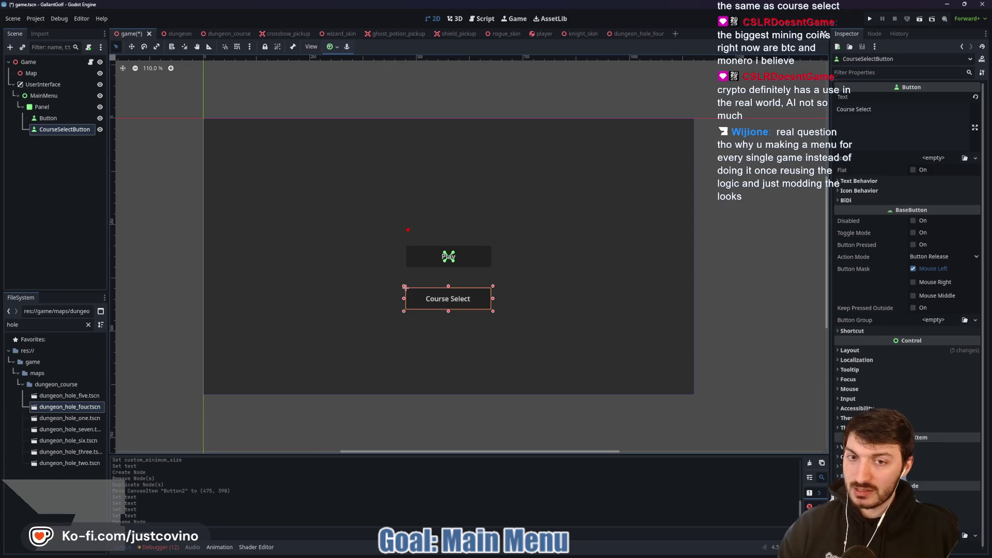
Move Course Select to (110, 375) and Play to (110, 246), left-aligned with Play above
drag(390, 228, 541, 354)
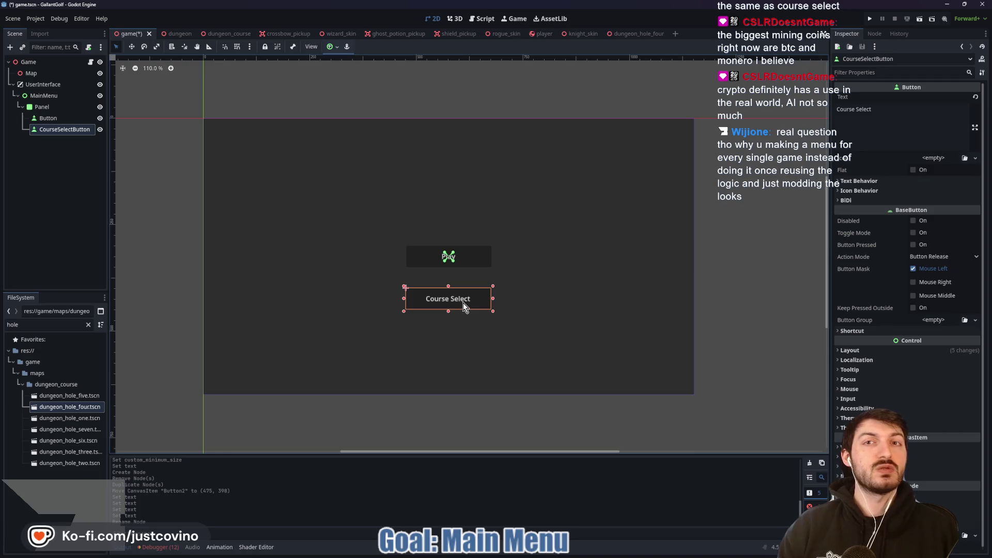
key(w)
mouse_move(454, 301)
mouse_down()
mouse_move(289, 281)
mouse_move(296, 290)
mouse_up()
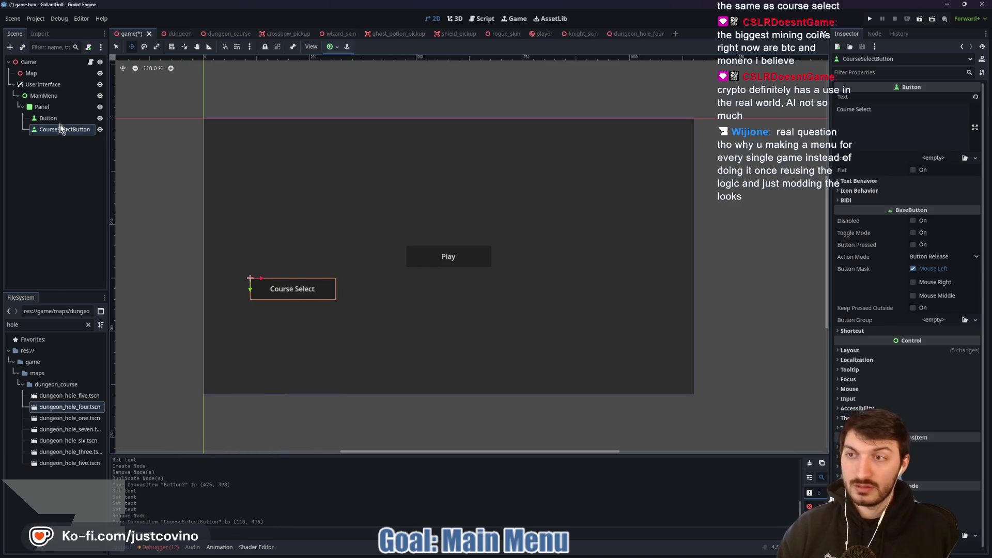
click(360, 231)
click(456, 258)
mouse_move(456, 258)
mouse_down()
mouse_move(333, 218)
mouse_move(301, 220)
mouse_move(302, 237)
mouse_up()
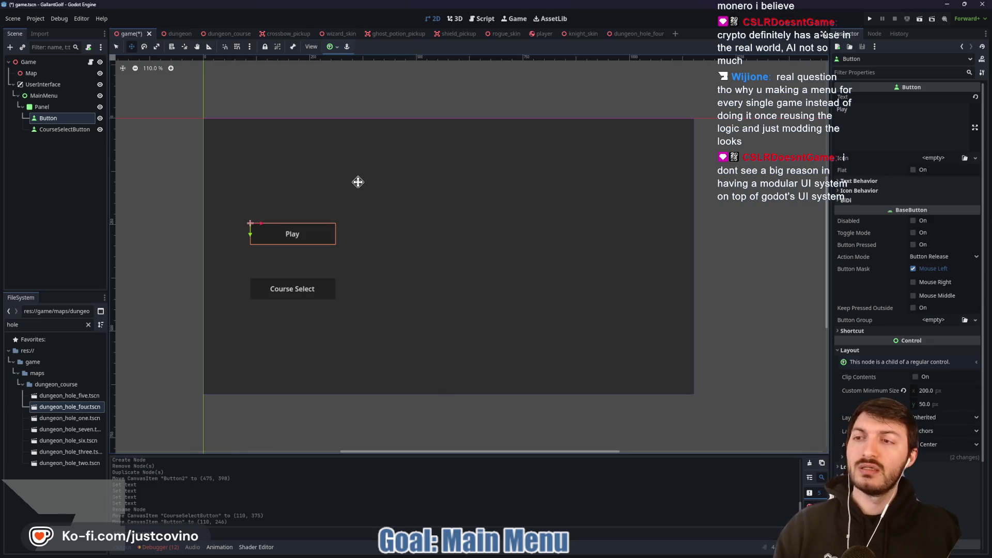
Sketch a menu layout over the canvas: leaderboard box, Sound box, three button slots, top banner
key(q)
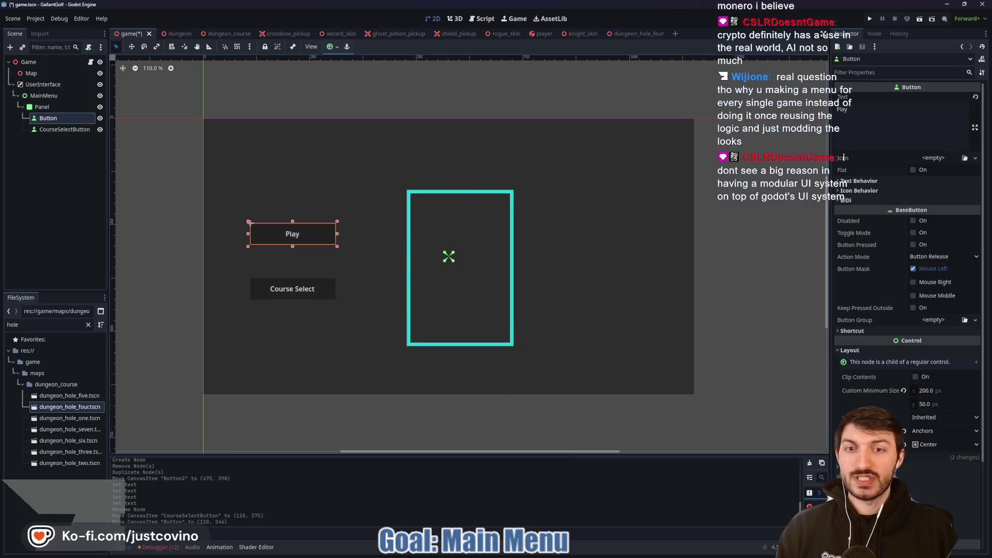
drag(581, 165, 617, 218)
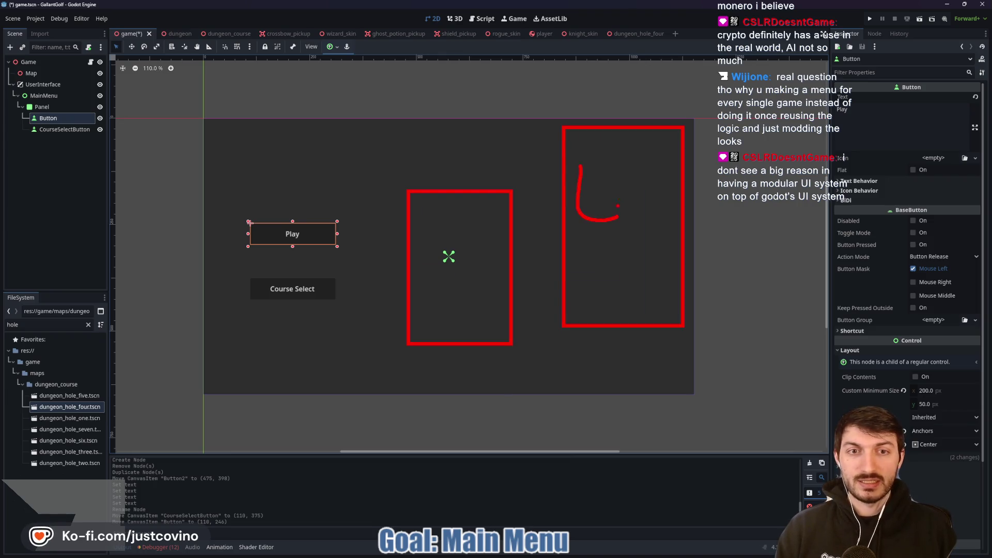
mouse_move(219, 321)
mouse_down()
mouse_move(334, 395)
mouse_move(381, 396)
mouse_move(367, 384)
mouse_up()
mouse_move(267, 358)
mouse_down()
mouse_move(247, 363)
mouse_move(326, 371)
mouse_up()
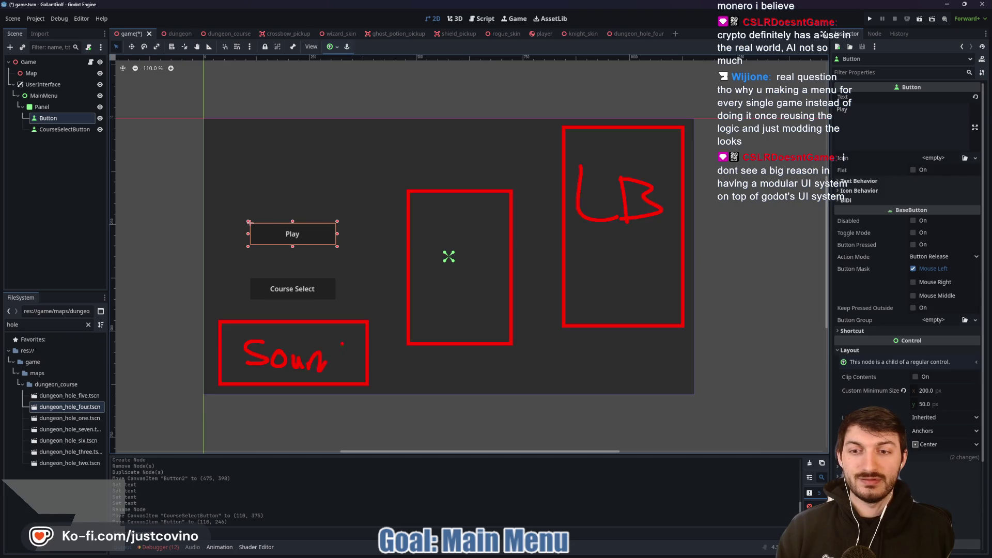
drag(418, 215, 492, 243)
drag(415, 278, 480, 294)
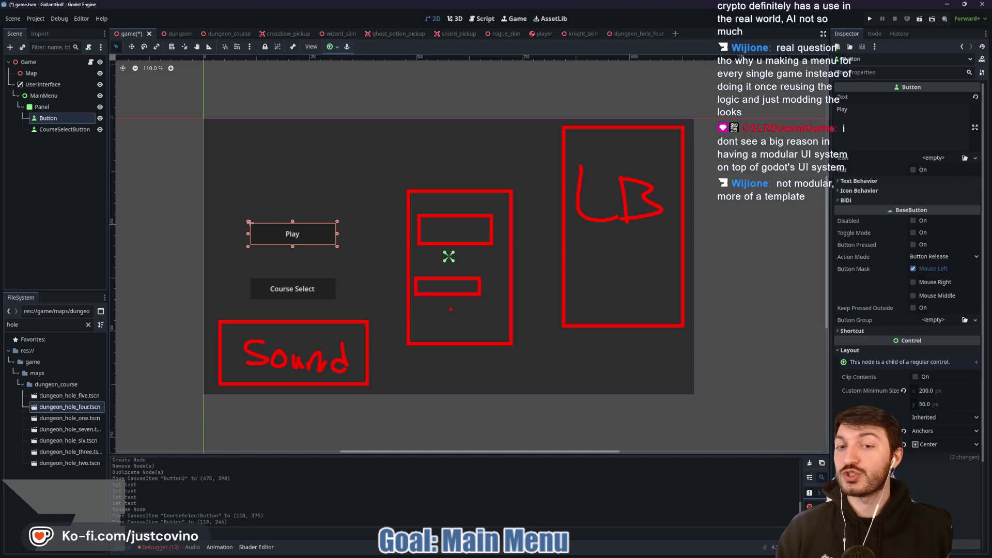
drag(418, 308, 496, 327)
drag(278, 125, 557, 185)
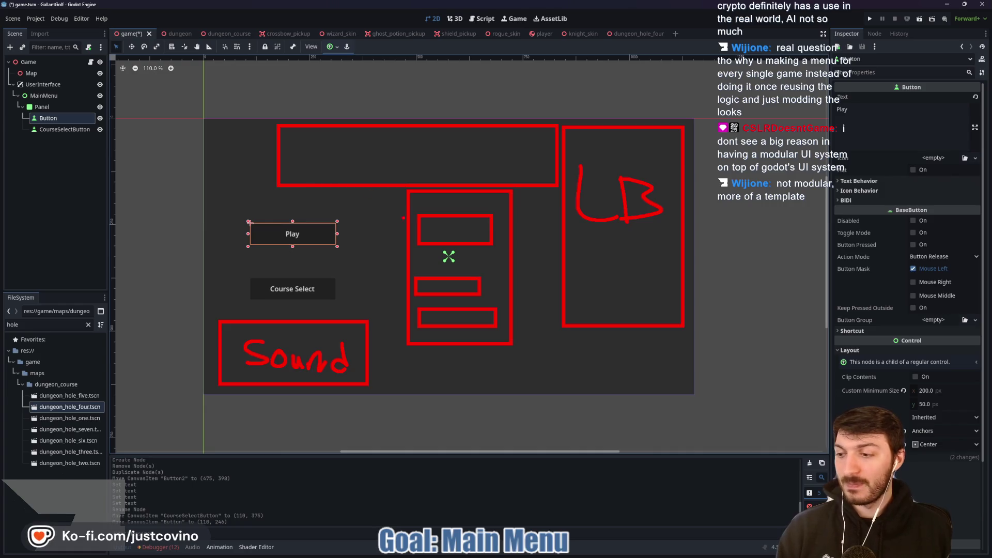
Clear the layout sketches and bring the Game UI Database browser window to the front
key(Escape)
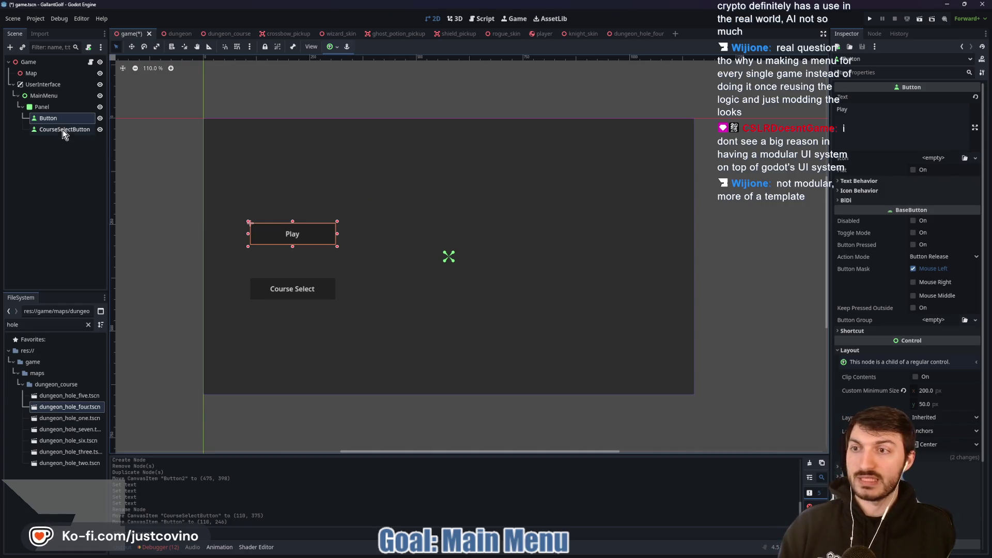
double_click(51, 118)
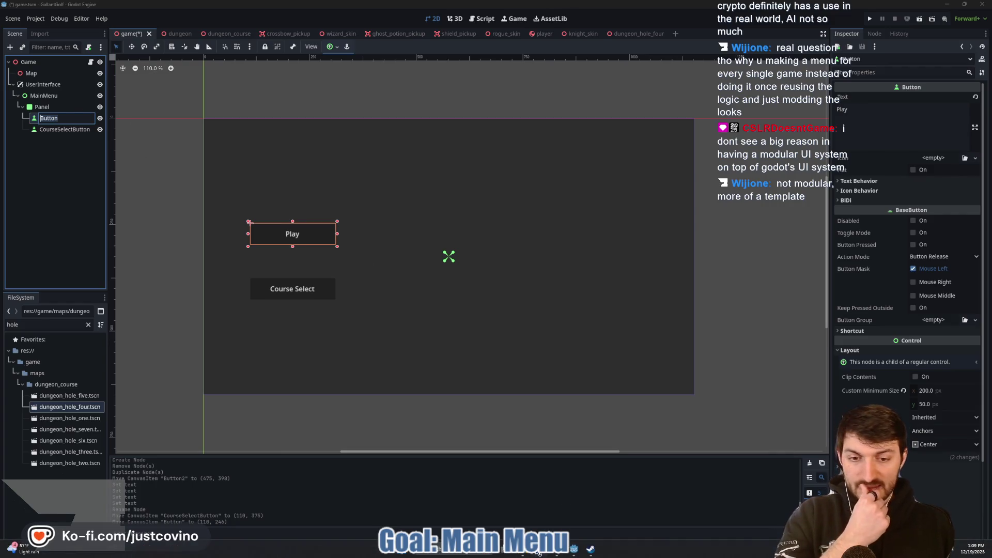
click(575, 556)
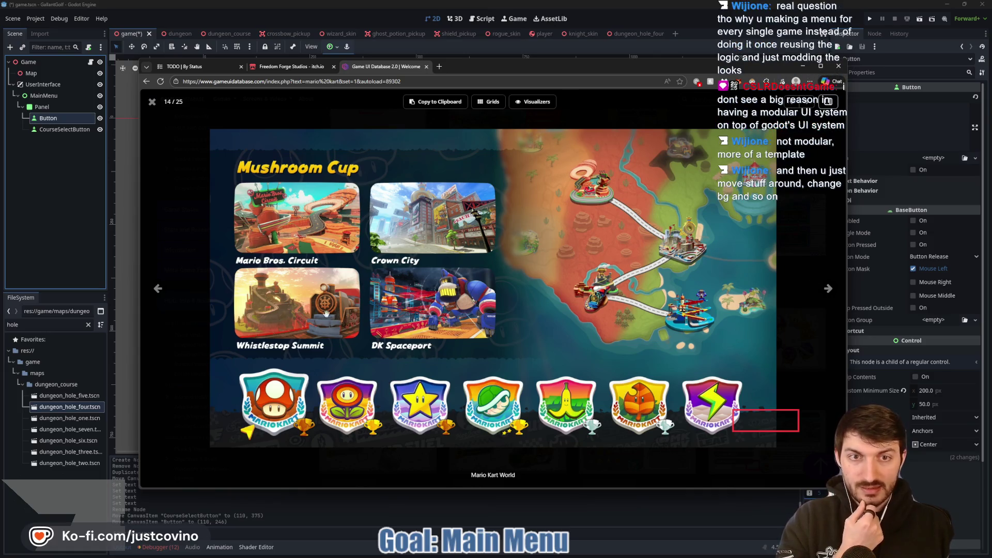
Page through the next nine Mario Kart screenshots, then close the viewer to the results grid
click(827, 288)
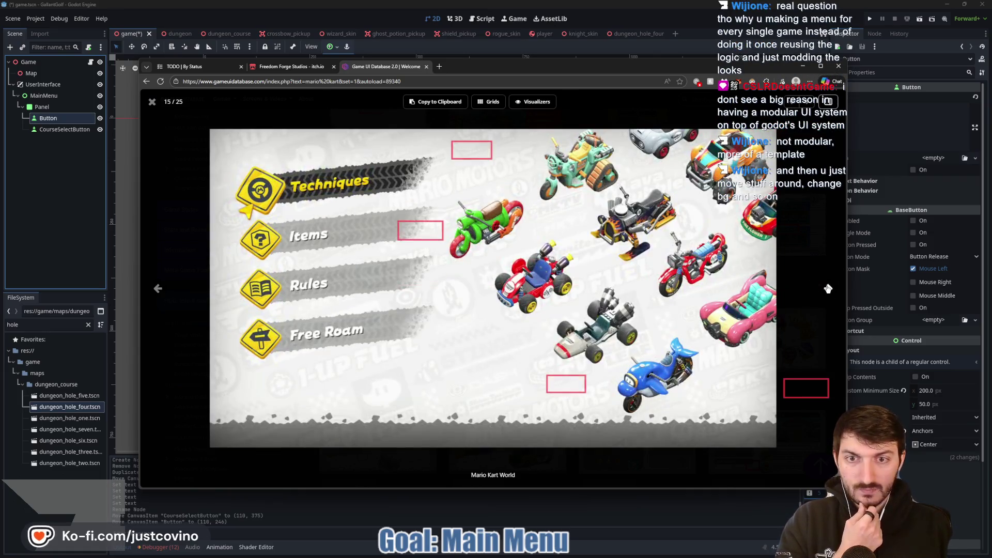
click(825, 291)
click(827, 289)
click(827, 289)
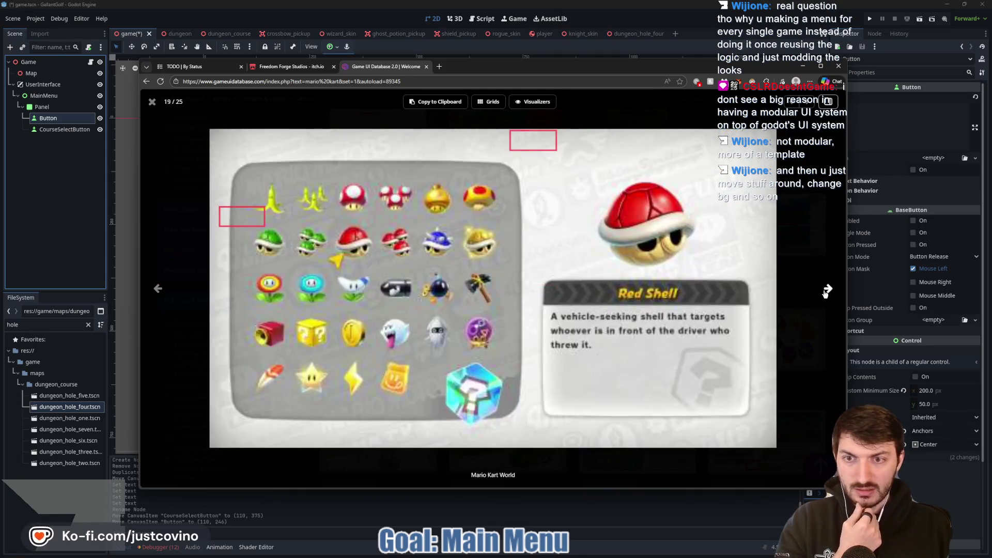
click(826, 289)
click(826, 289)
click(827, 290)
click(826, 291)
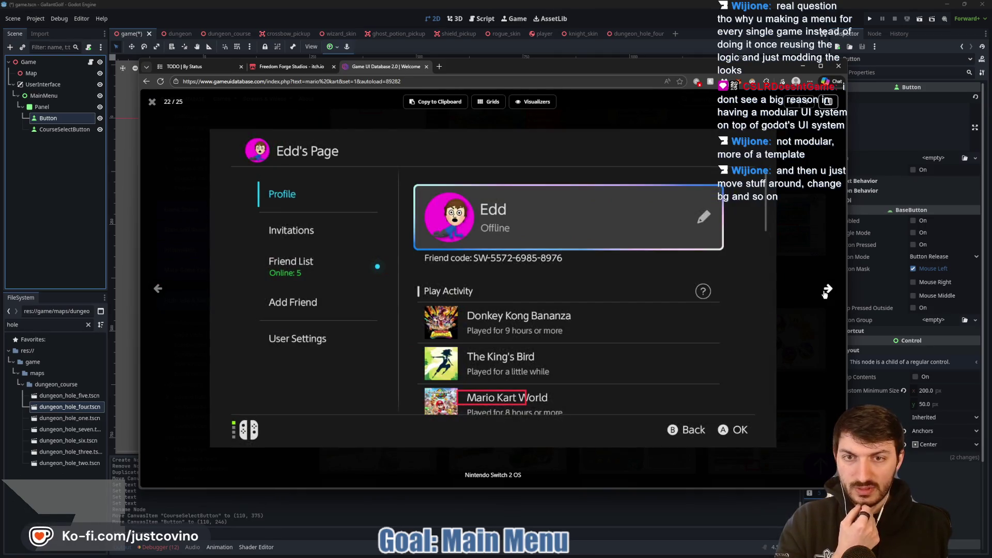
click(827, 292)
click(827, 290)
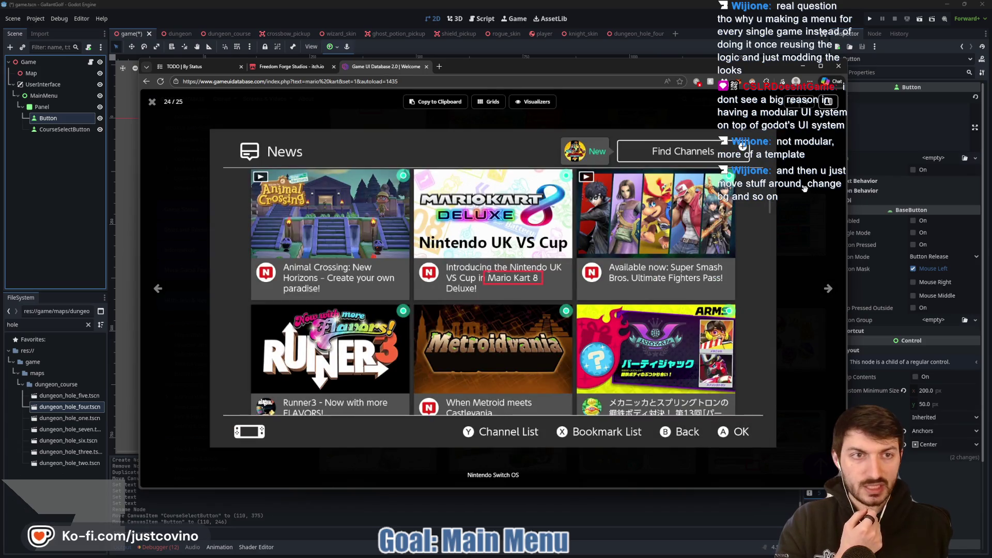
click(152, 101)
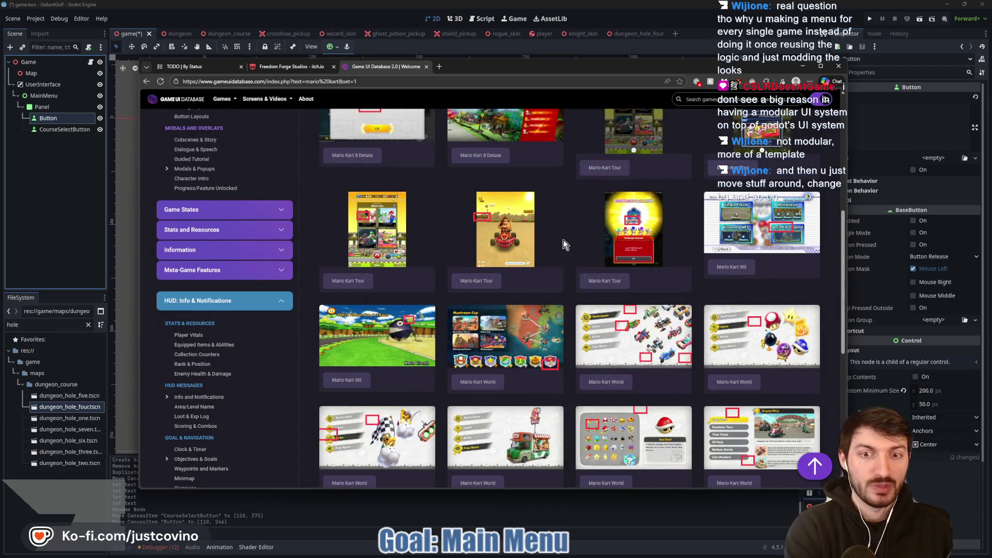
Sketch a tall menu panel with an inner box over the results, then undo both
scroll(563, 243, down, 2)
scroll(560, 264, down, 2)
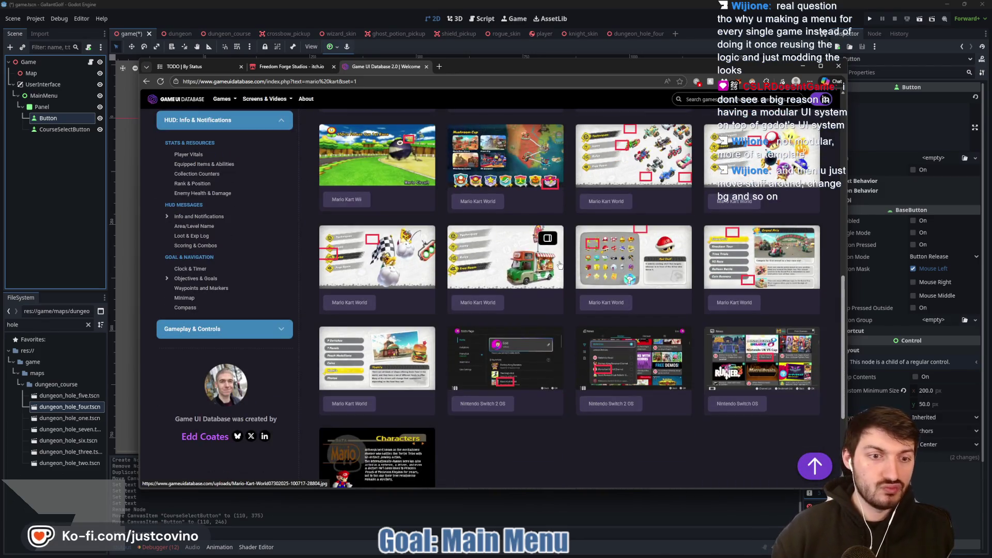
scroll(563, 272, up, 5)
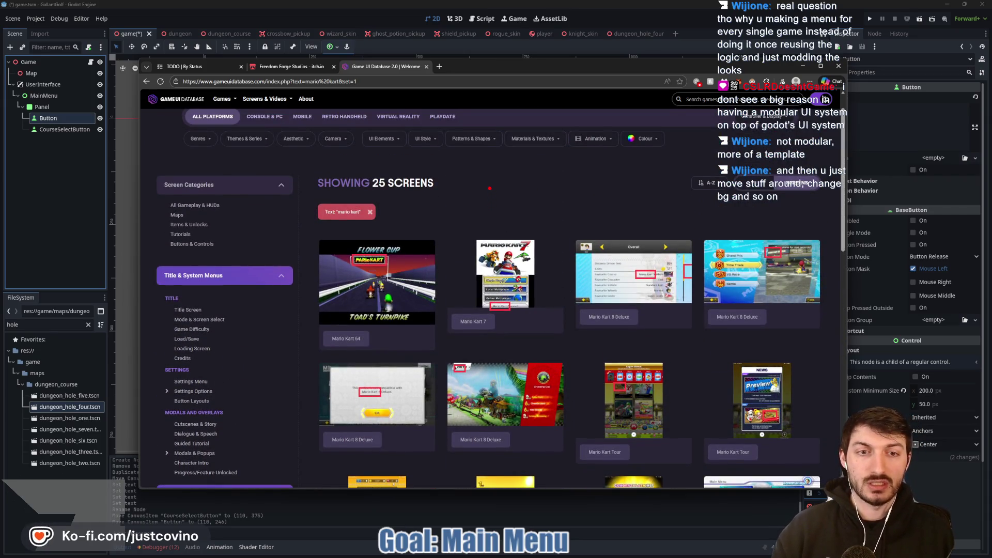
mouse_move(486, 185)
mouse_down()
mouse_move(572, 354)
mouse_move(621, 415)
mouse_up()
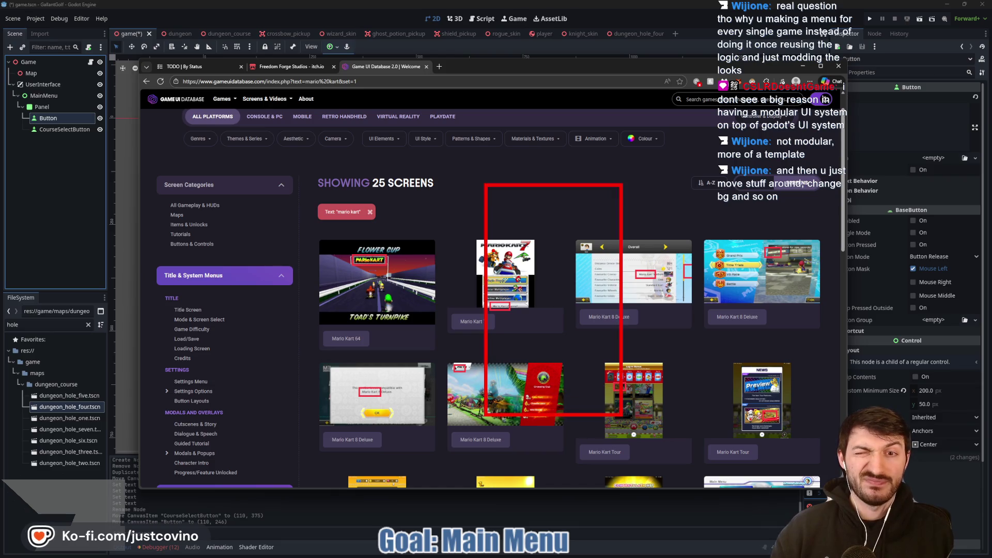
mouse_move(496, 249)
mouse_down()
mouse_move(603, 309)
mouse_move(613, 287)
mouse_up()
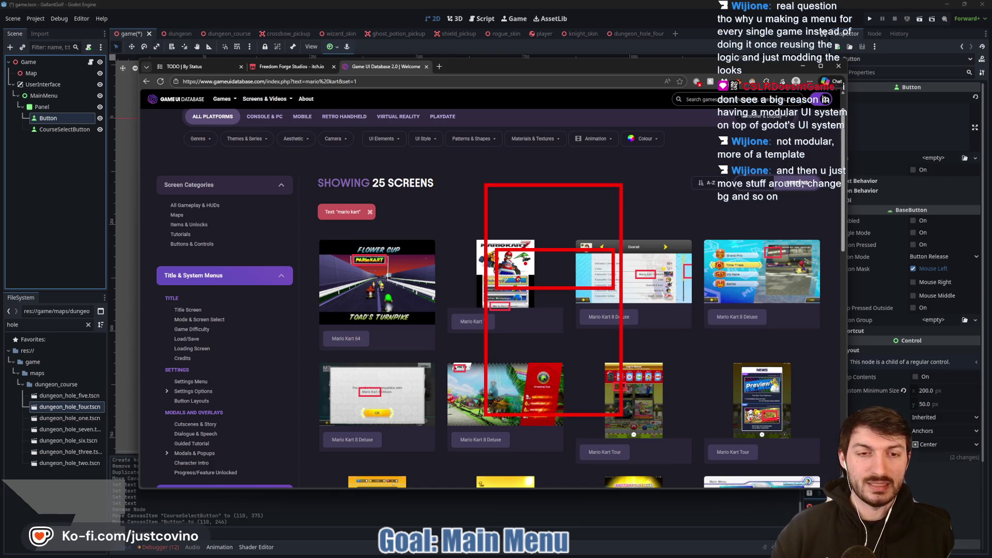
key(ctrl+z)
key(ctrl+z)
Sketch a row of four circles and a divided rectangle grid, then clear all annotations
mouse_move(468, 180)
mouse_down()
mouse_move(454, 178)
mouse_move(467, 181)
mouse_up()
mouse_move(568, 185)
mouse_down()
mouse_move(553, 230)
mouse_move(573, 184)
mouse_up()
mouse_move(672, 192)
mouse_down()
mouse_move(640, 238)
mouse_move(692, 196)
mouse_up()
mouse_move(746, 180)
mouse_down()
mouse_move(749, 238)
mouse_move(759, 187)
mouse_up()
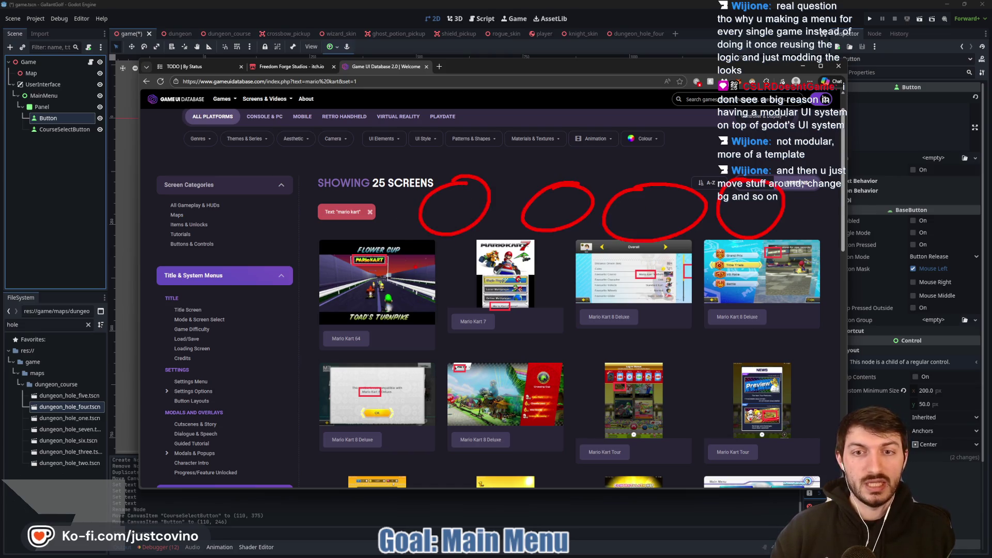
drag(381, 263, 738, 396)
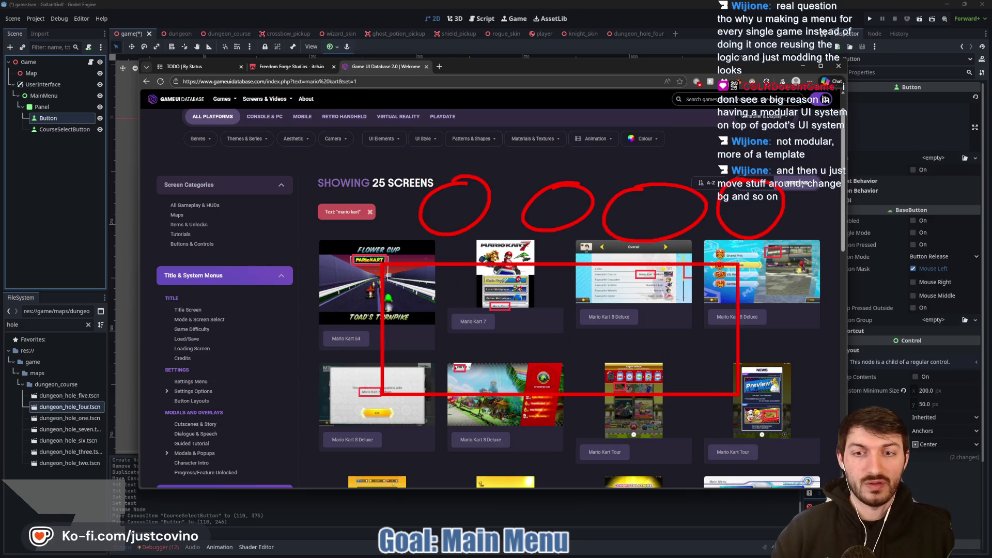
drag(380, 321, 738, 321)
drag(472, 264, 472, 395)
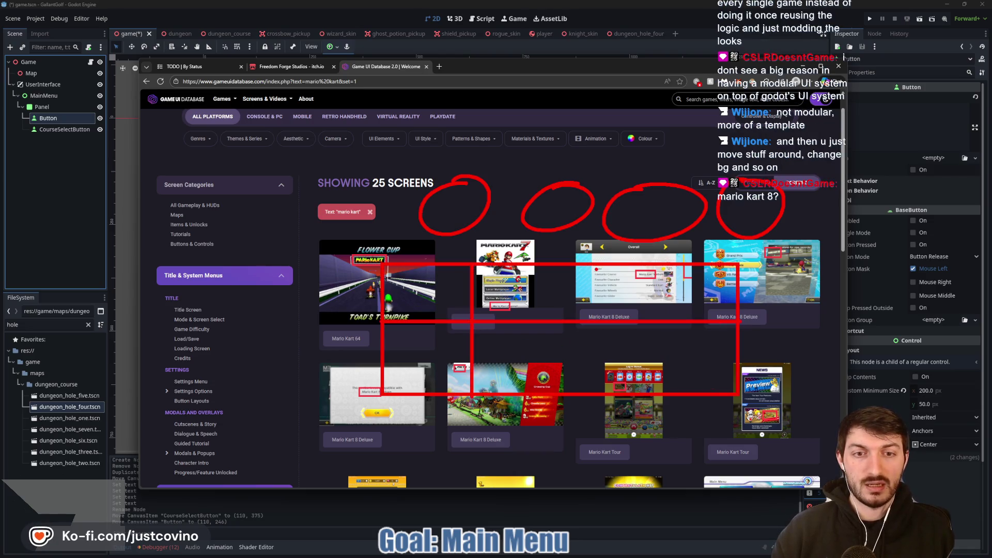
drag(595, 267, 594, 400)
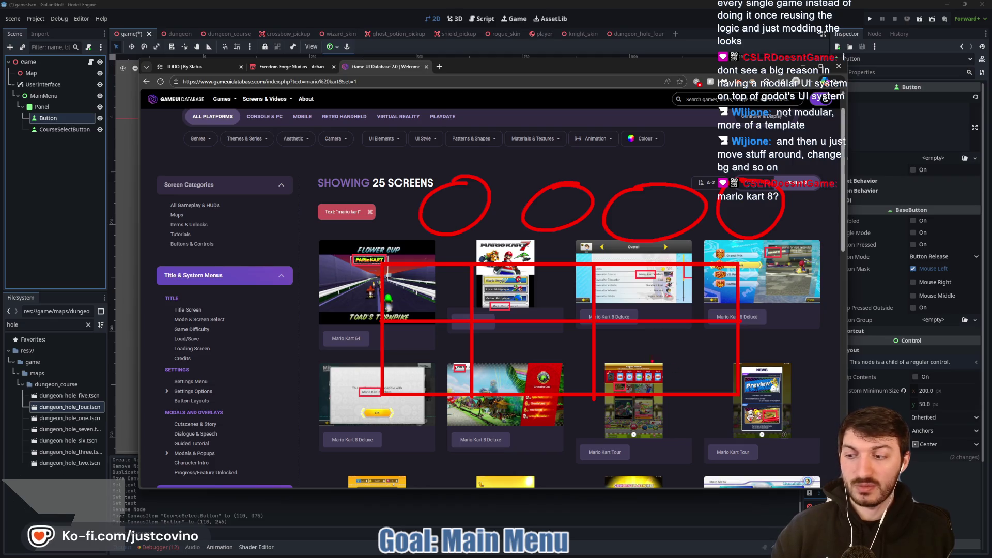
key(Escape)
scroll(444, 196, up, 1)
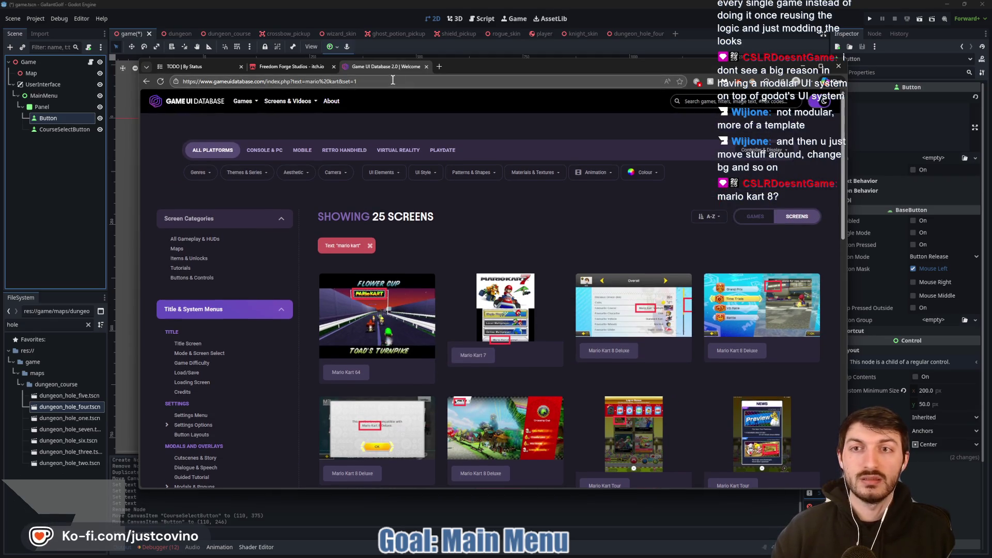
Search Google Images for 'mario kart 8 ui' in a new tab
click(439, 67)
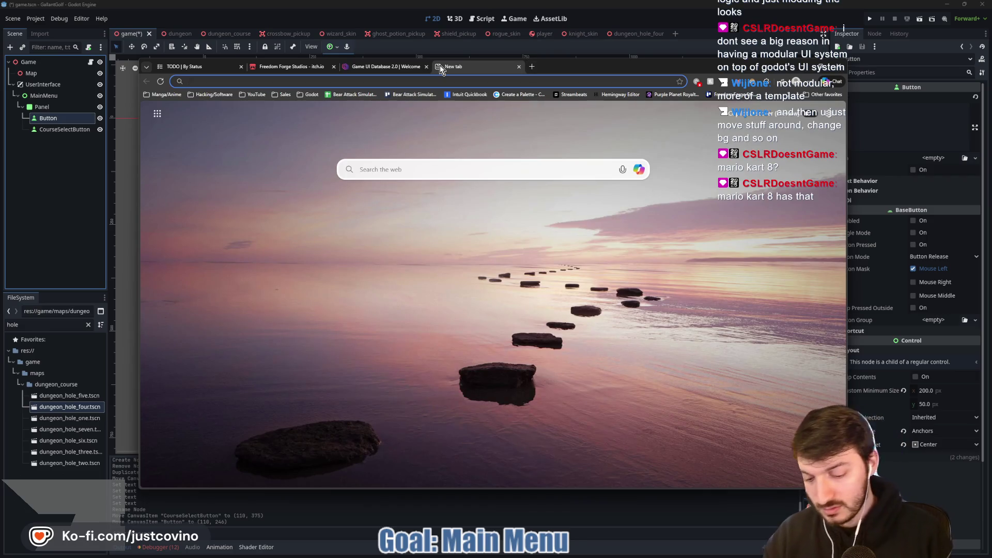
text(mario kart 8 ui)
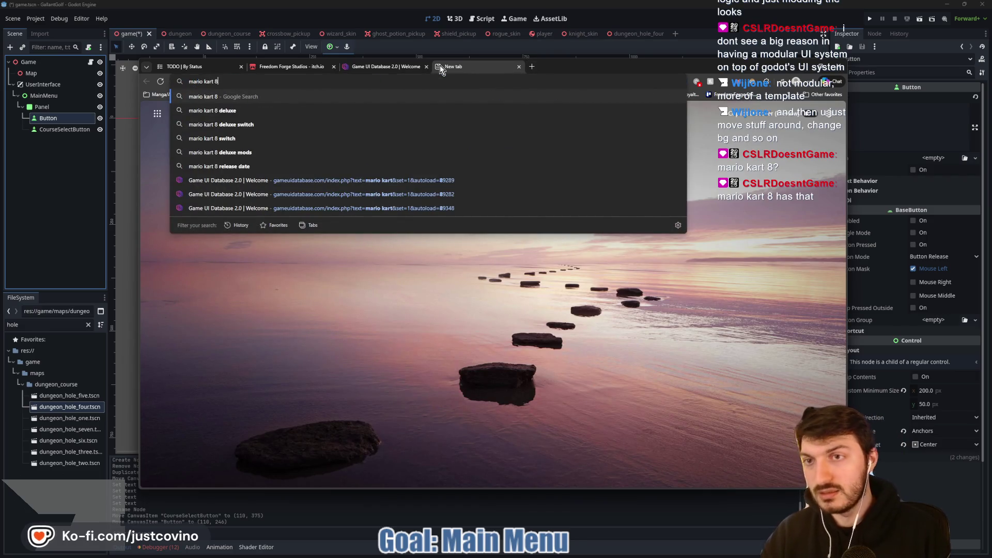
key(Return)
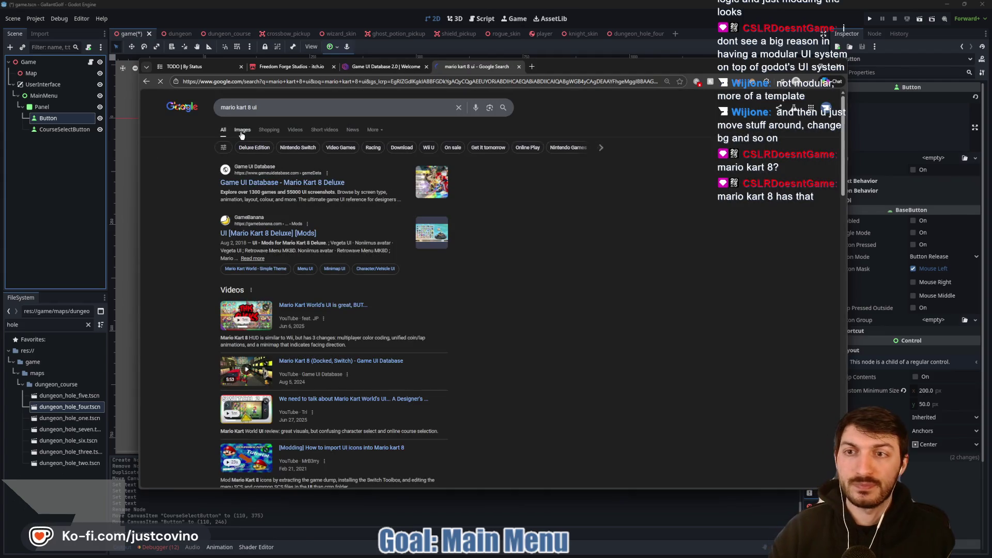
click(243, 130)
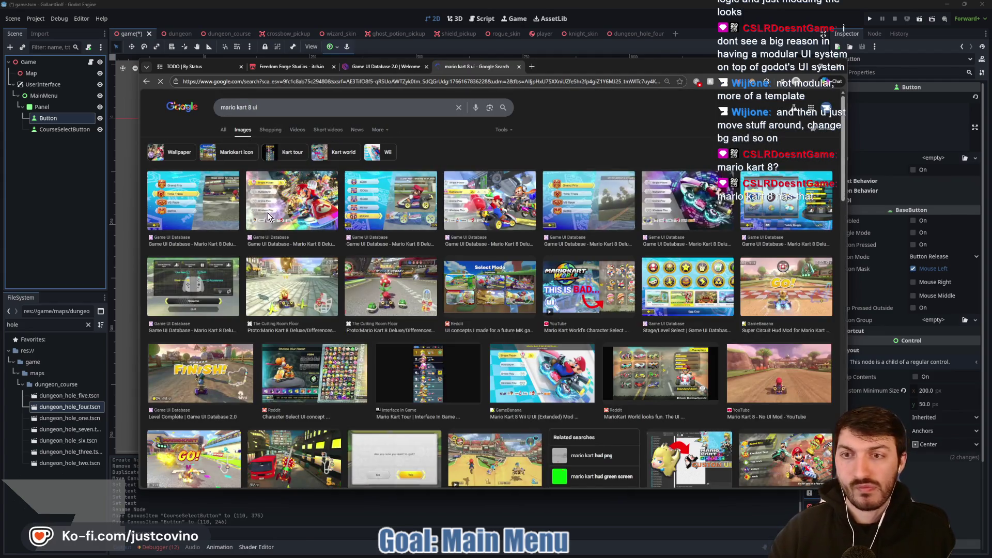
Preview the Select Mode and Stage/Level Select images, then return to the Godot editor
click(489, 286)
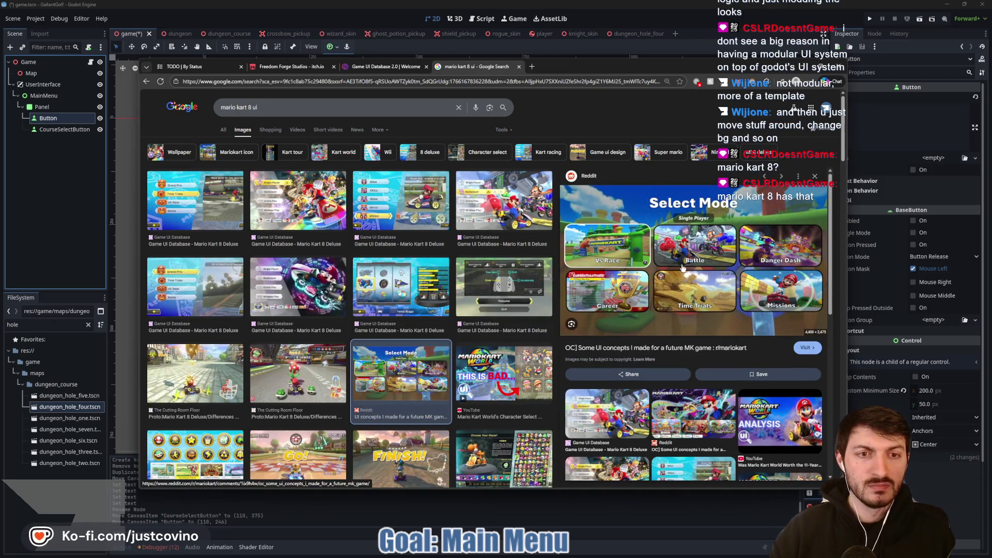
scroll(343, 260, down, 3)
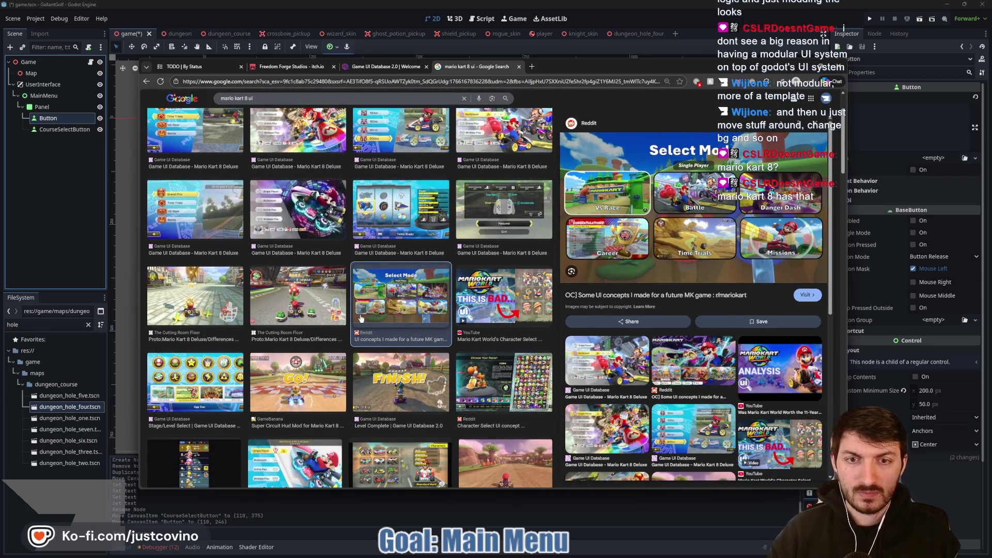
click(225, 354)
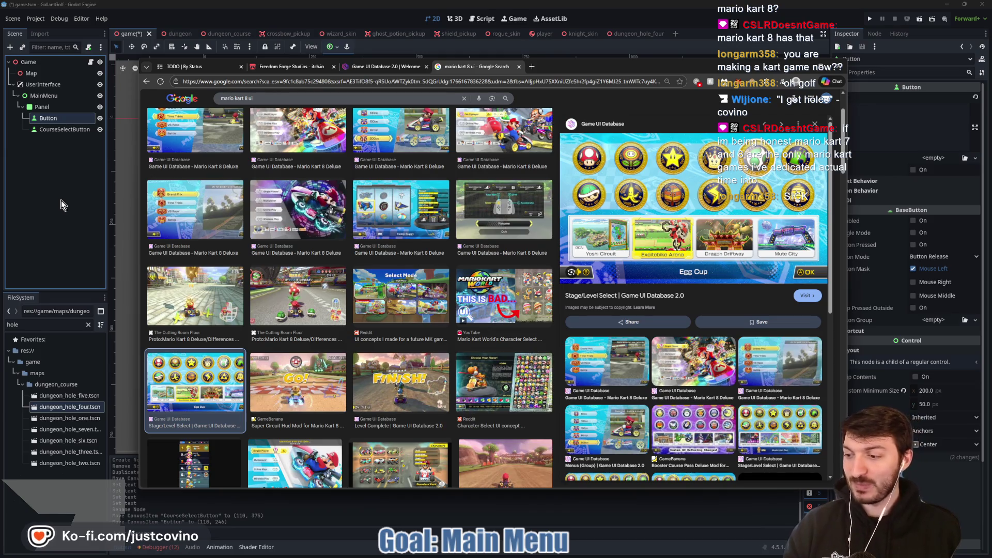
click(61, 199)
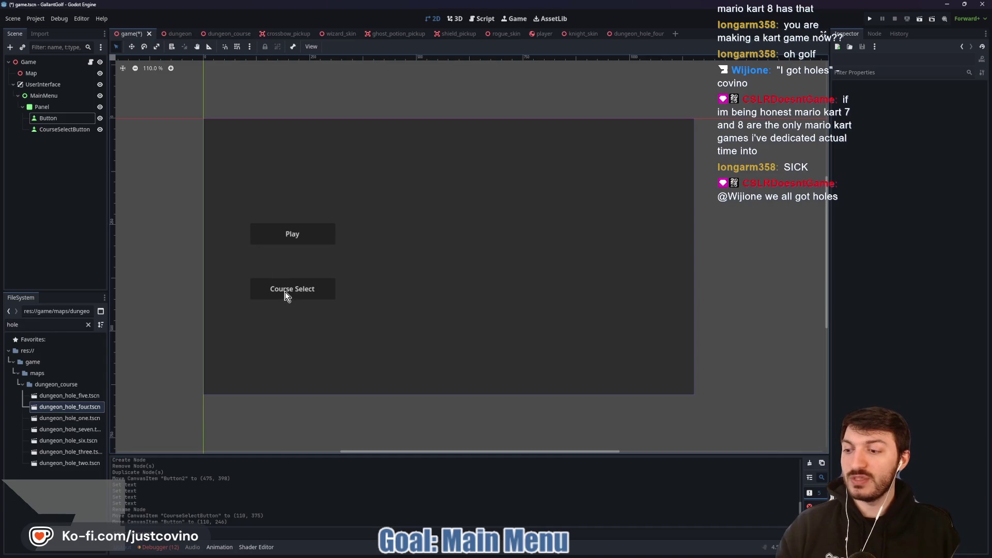
Delete the CourseSelectButton node from the scene
click(271, 229)
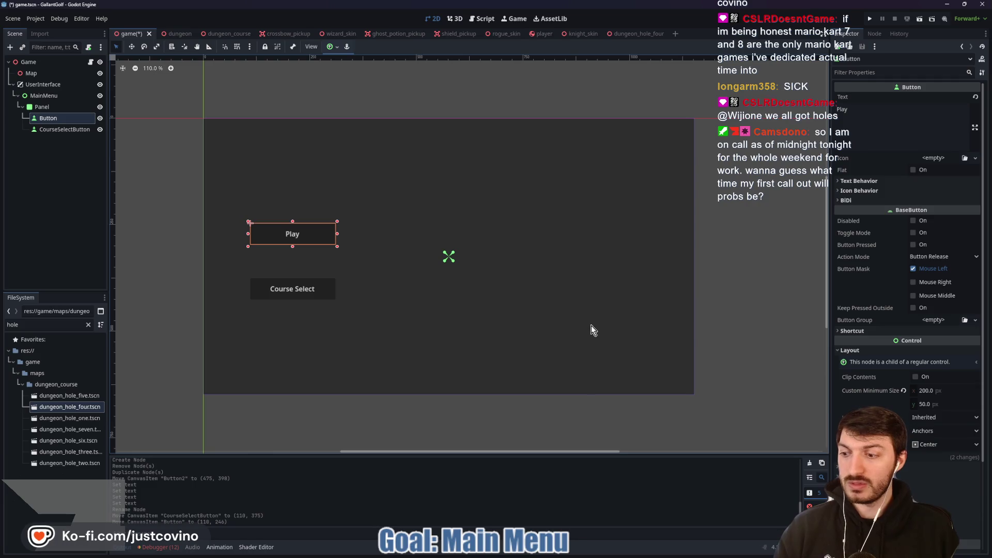
click(64, 129)
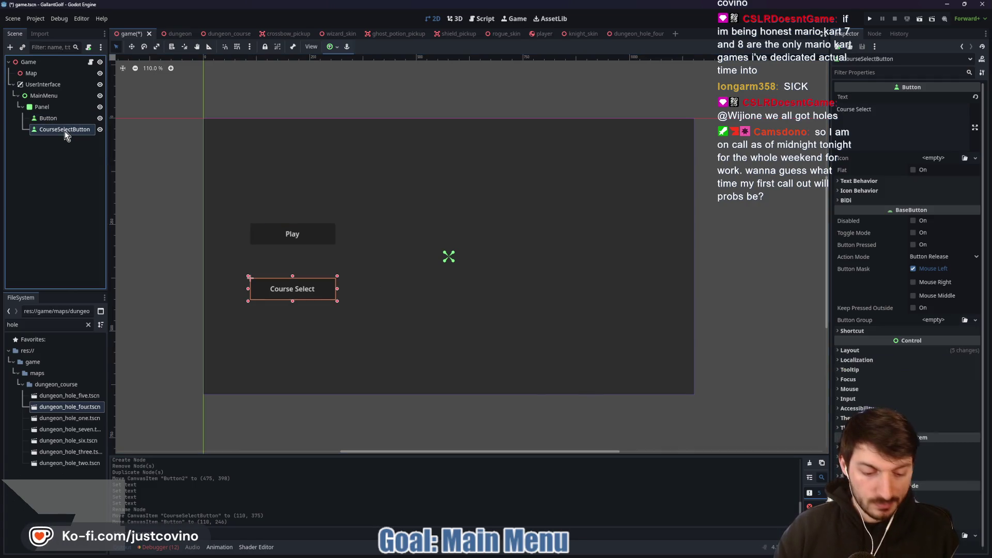
key(Delete)
click(462, 287)
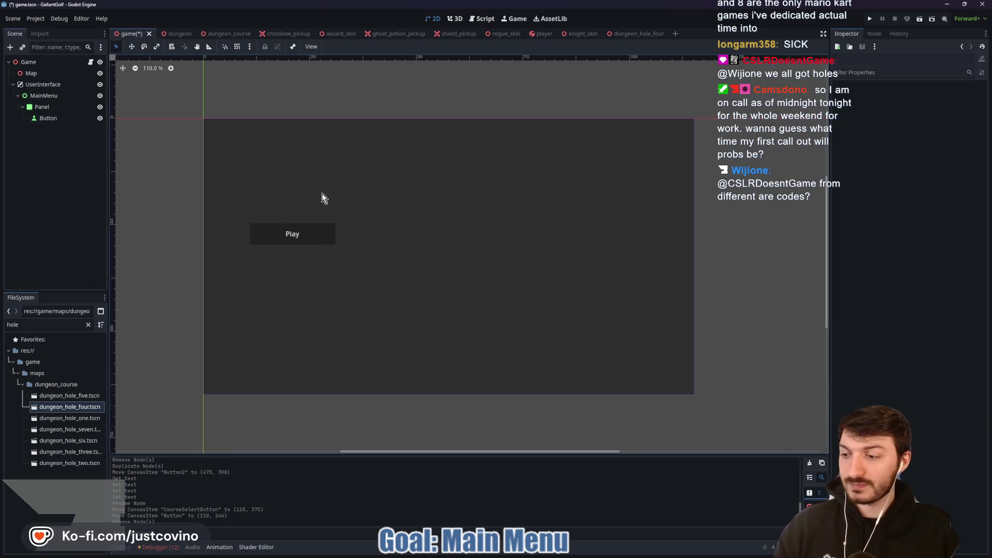
Nudge the Play button slightly down and left on the canvas
mouse_move(370, 217)
mouse_down()
mouse_move(385, 235)
mouse_move(346, 235)
mouse_up()
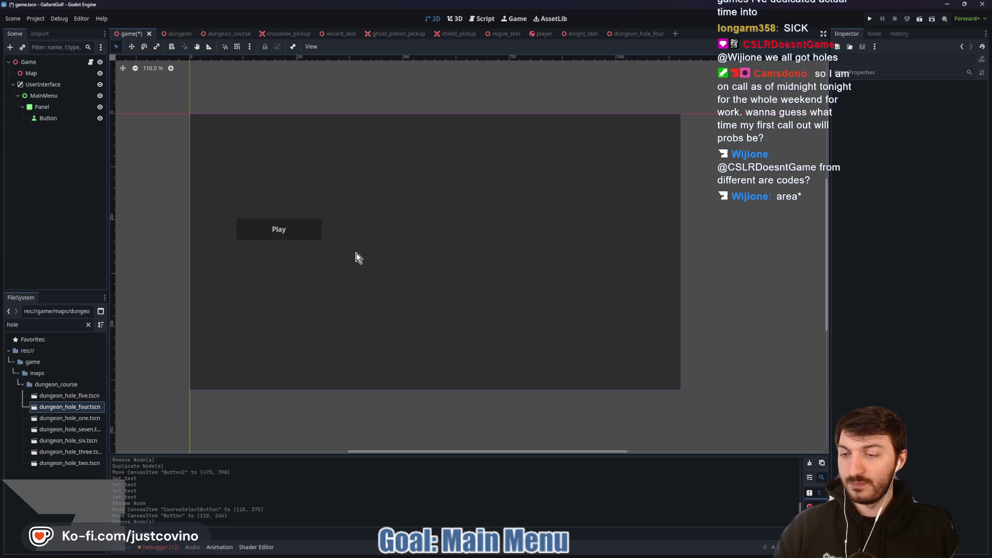
click(271, 238)
mouse_move(279, 238)
mouse_down()
mouse_move(273, 260)
mouse_move(262, 247)
mouse_up()
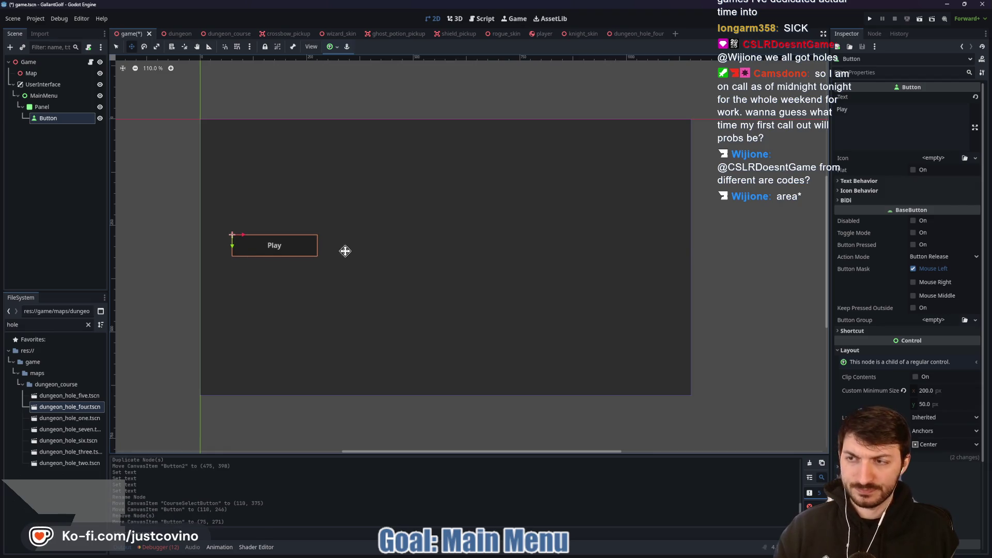
Rename the Button node to PlayButton and save the scene
double_click(61, 118)
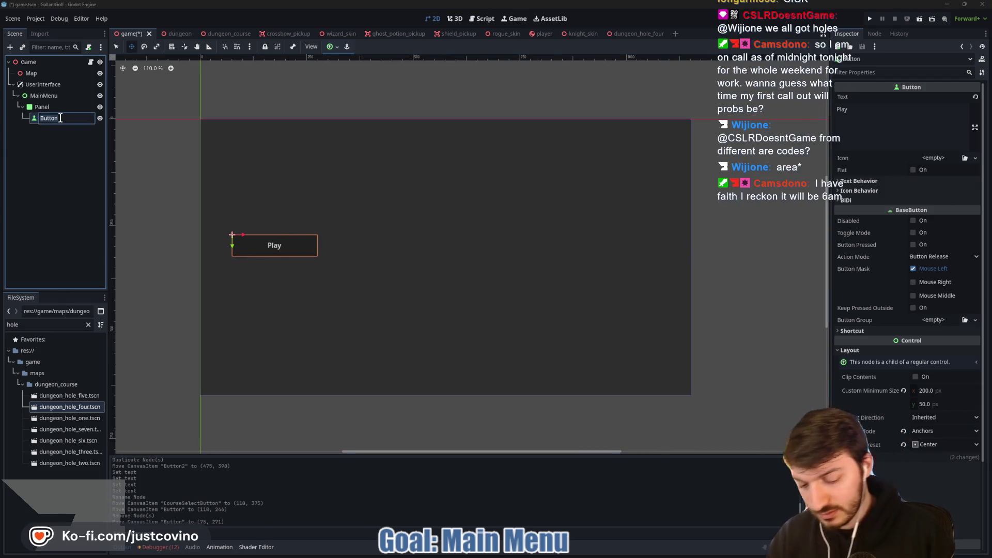
text(PlayButton)
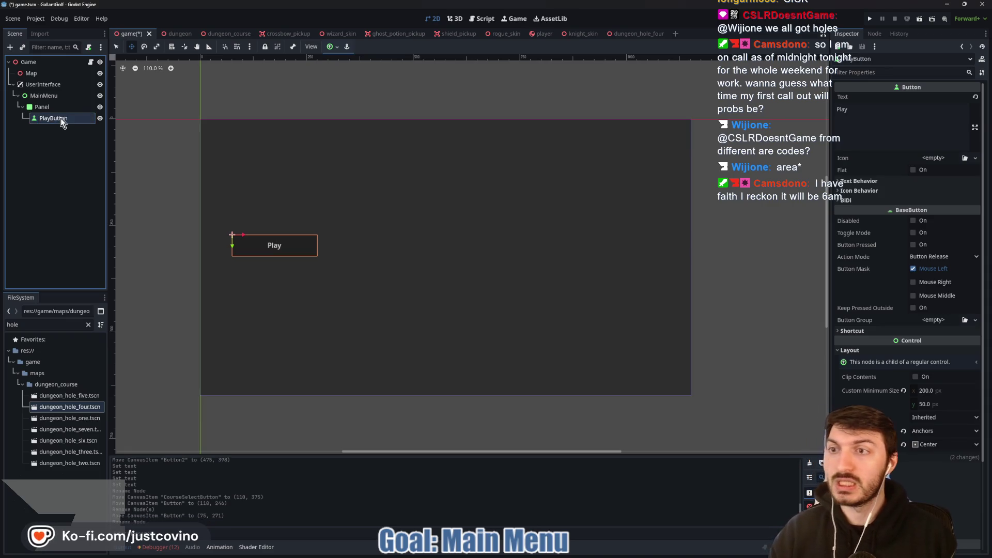
key(Return)
key(ctrl+s)
click(67, 85)
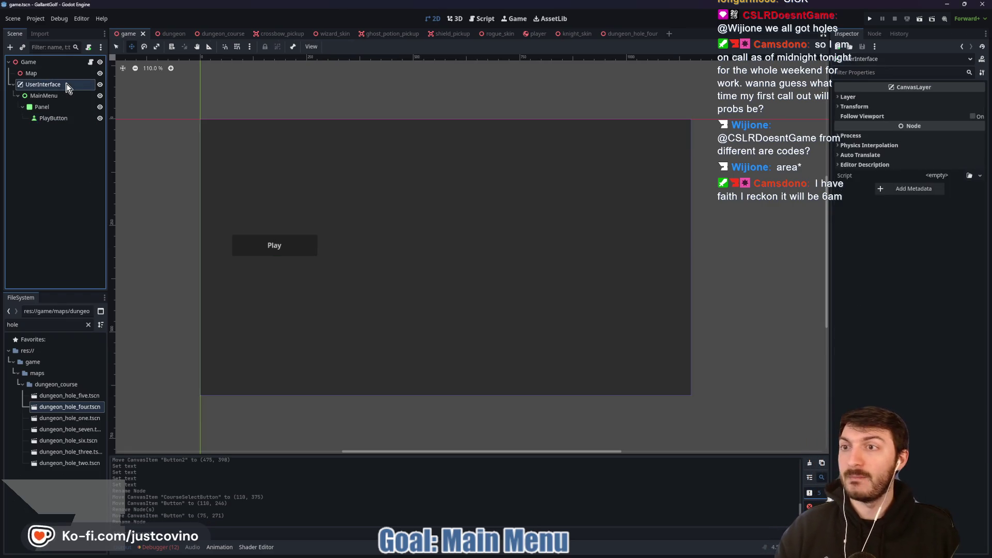
Attach a new user_interface.gd script to UserInterface and delete its generated function stubs
click(88, 47)
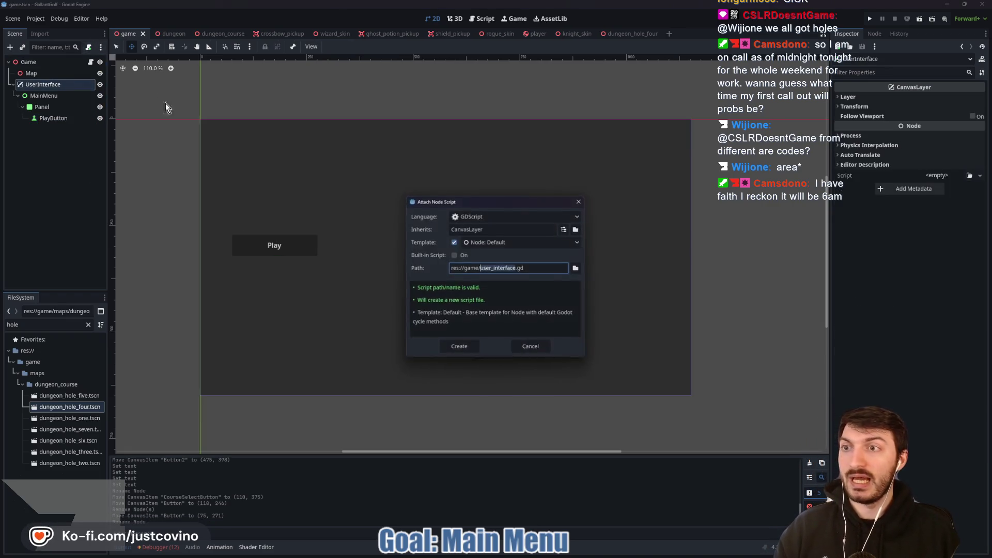
click(464, 351)
mouse_move(345, 400)
mouse_down()
mouse_move(258, 171)
mouse_move(257, 119)
mouse_up()
key(BackSpace)
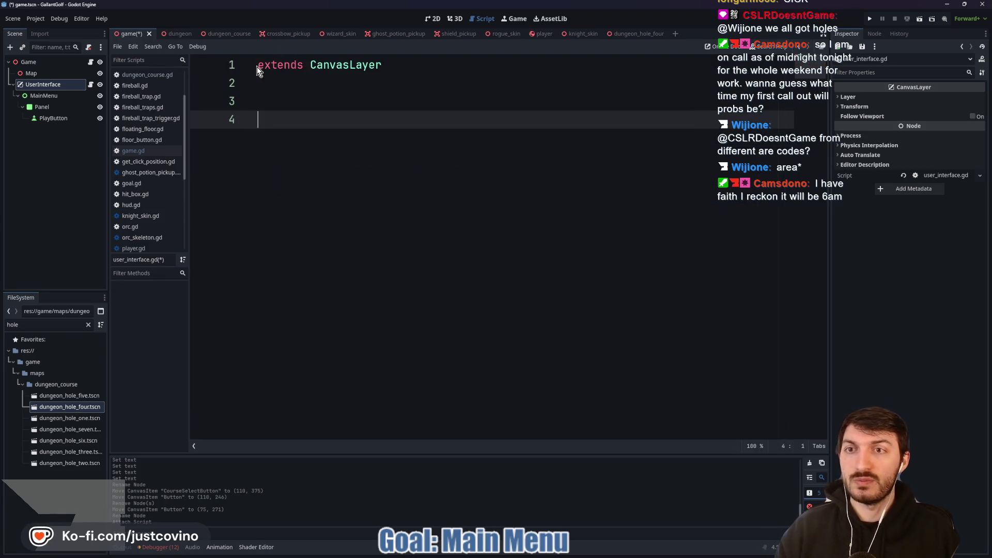
right_click(32, 95)
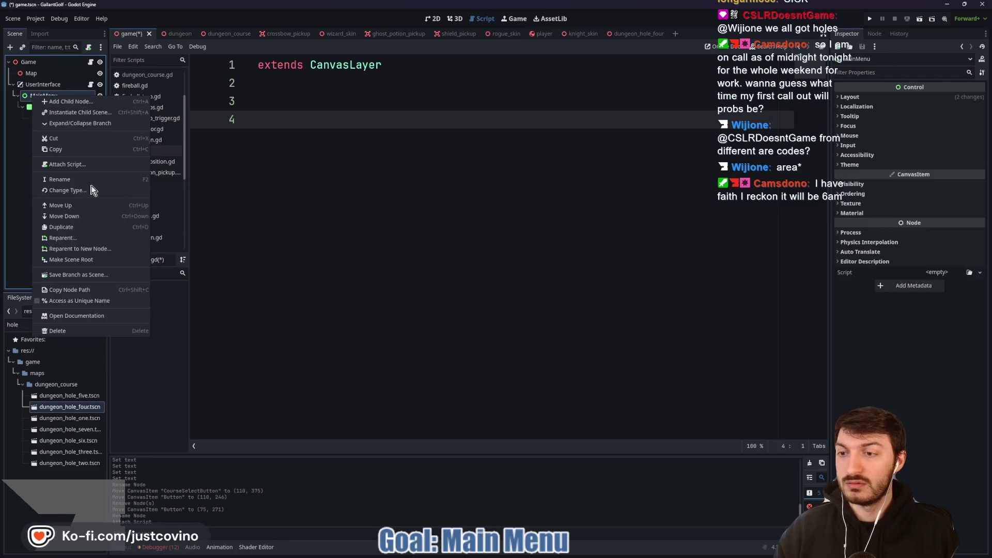
click(73, 301)
click(291, 109)
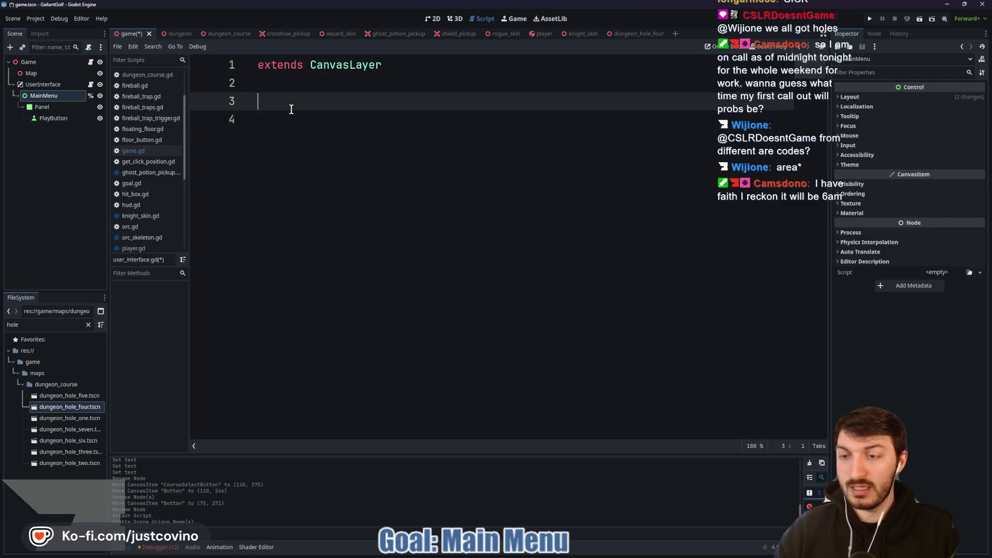
text(@onready var mai)
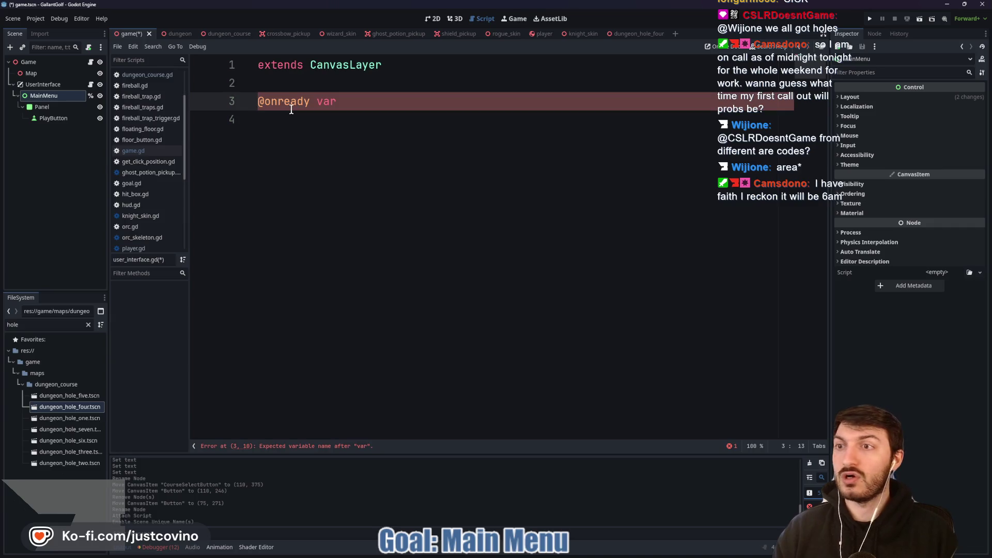
text(n_menu)
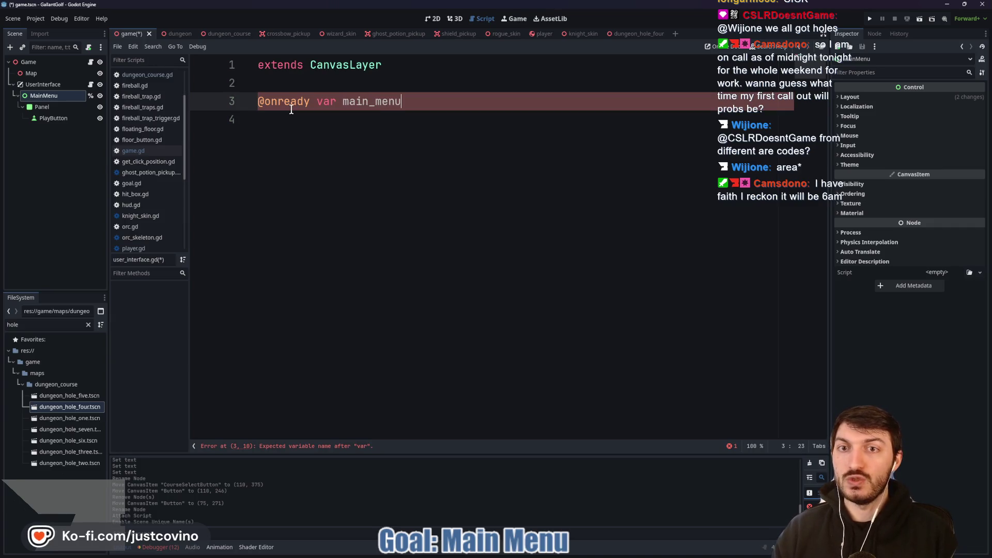
text(: Control = %MainMenu)
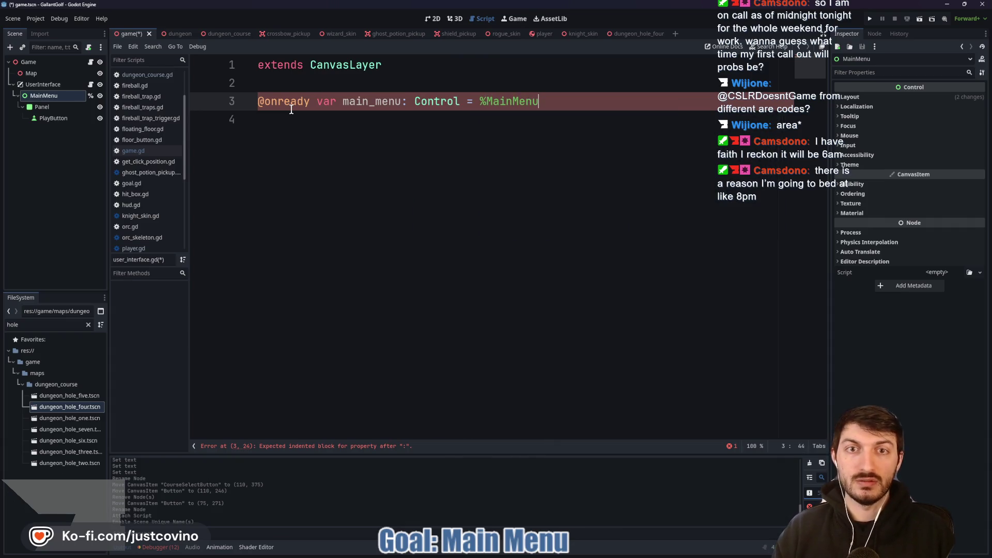
key(ctrl+s)
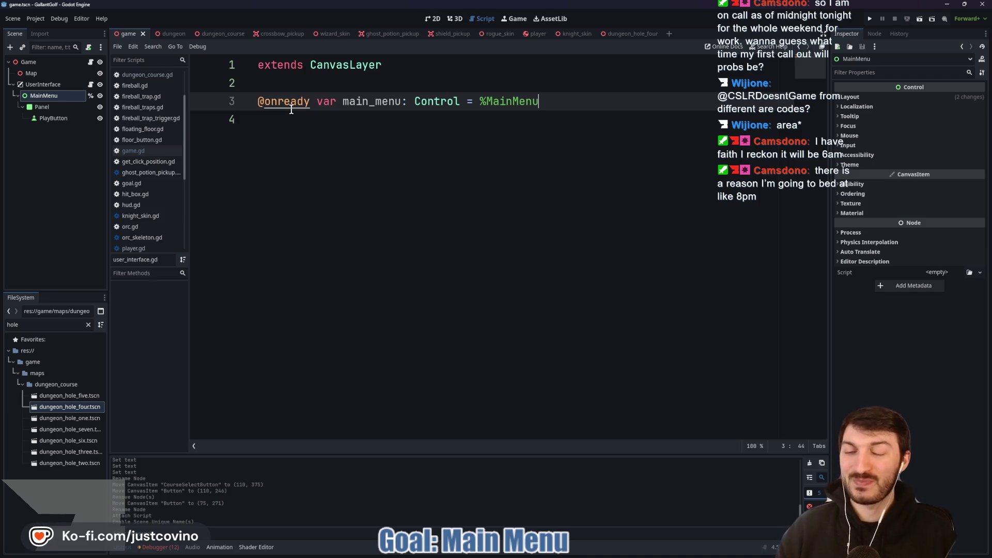
key(Return)
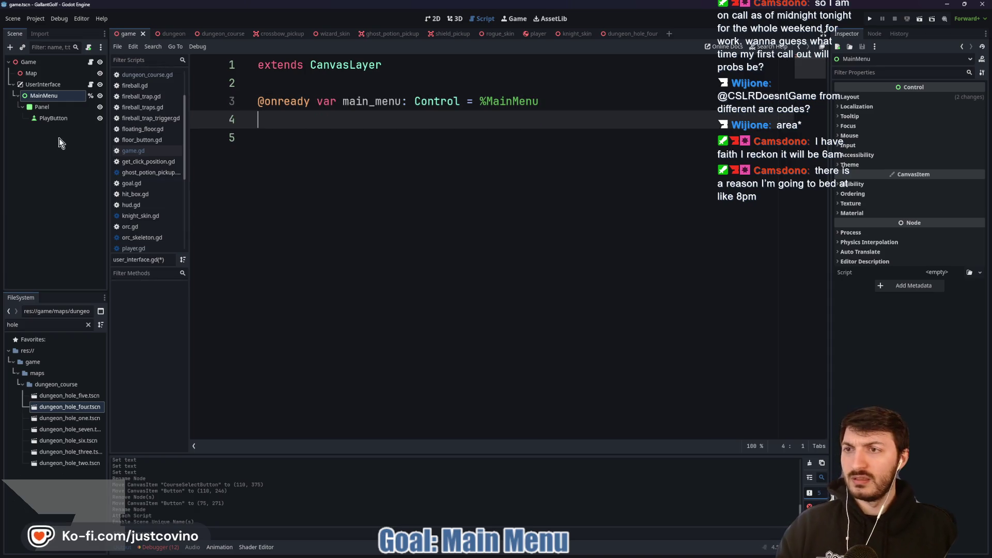
click(49, 117)
Connect PlayButton's pressed signal to the UserInterface script
click(874, 33)
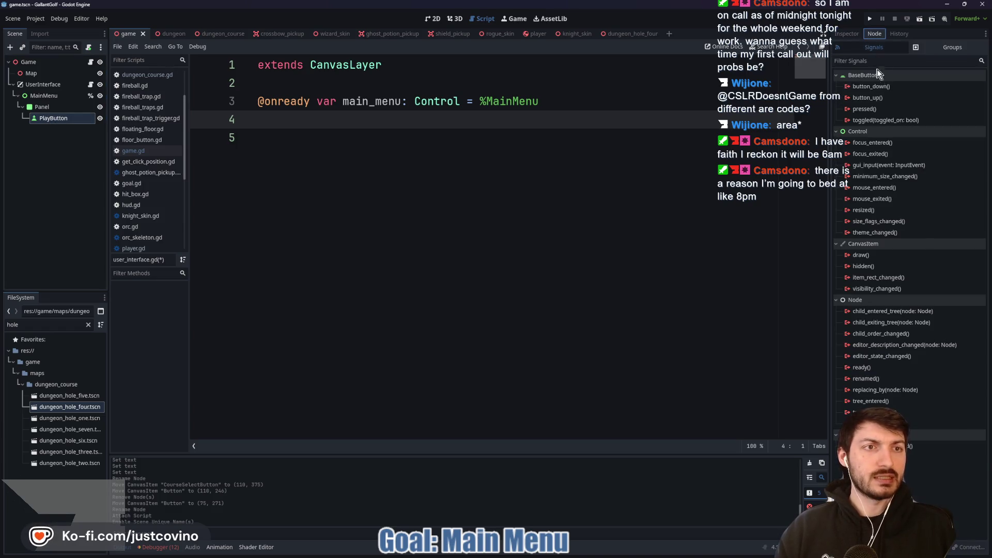
double_click(864, 108)
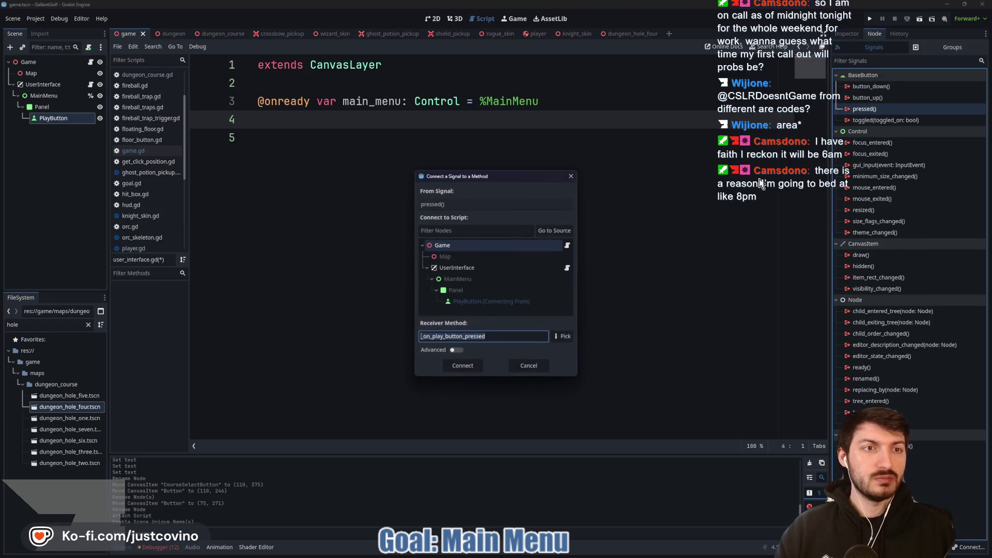
click(457, 267)
click(475, 365)
Declare an empty func open_course_menu() -> void: on line 5 of user_interface.gd
click(334, 145)
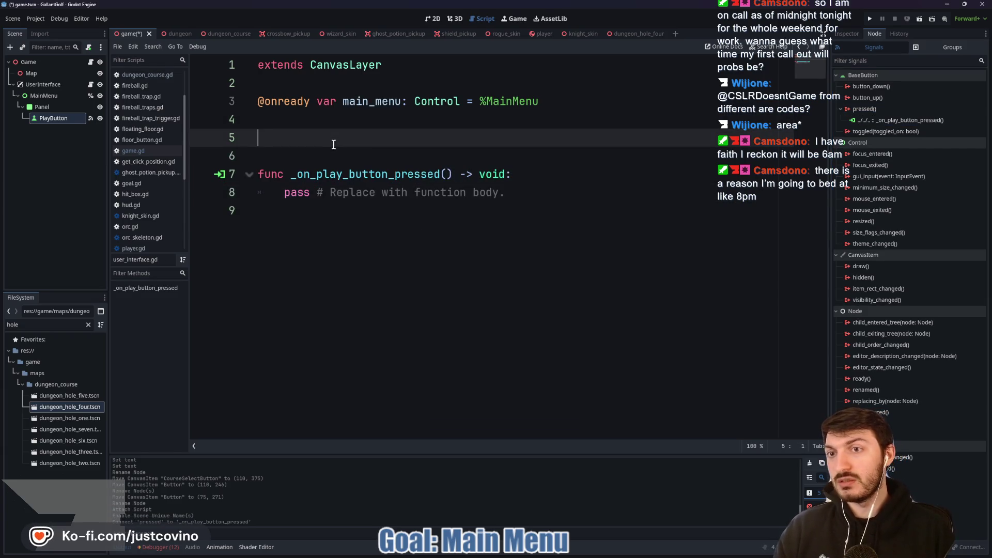
text(func)
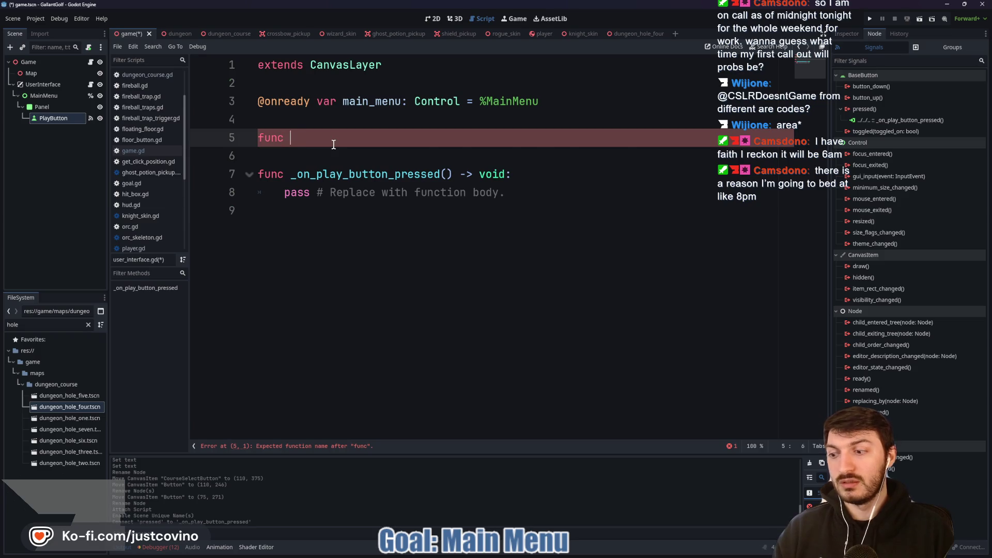
text(open)
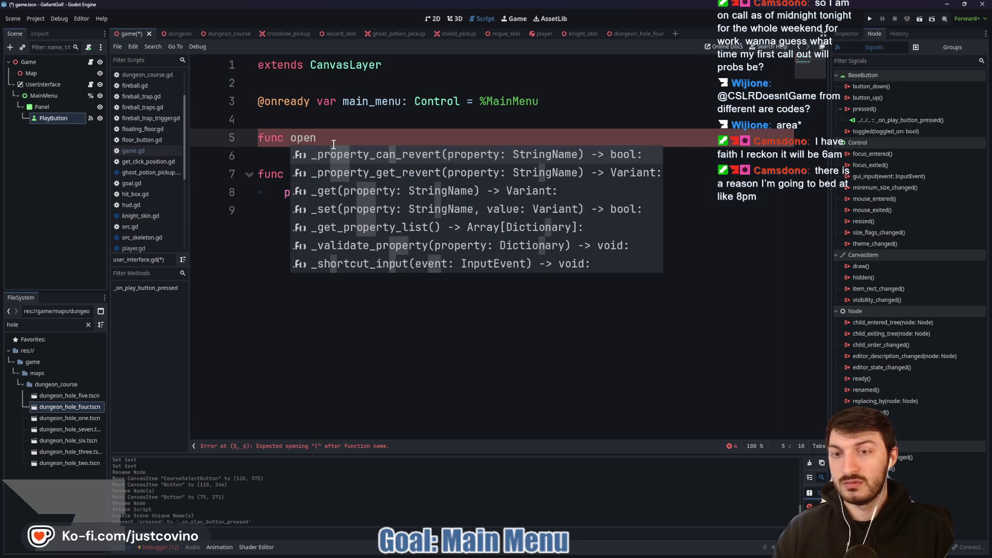
text(_course_)
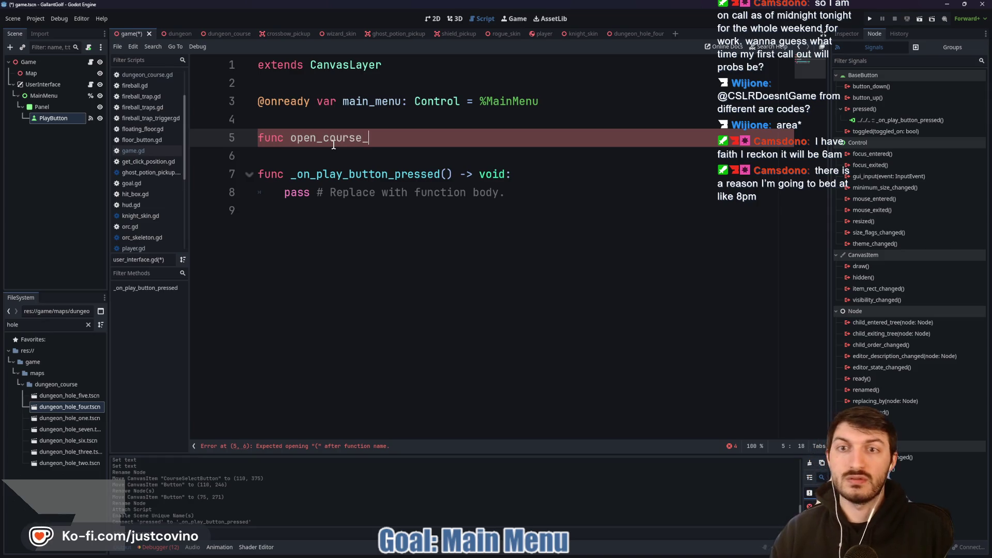
text(v)
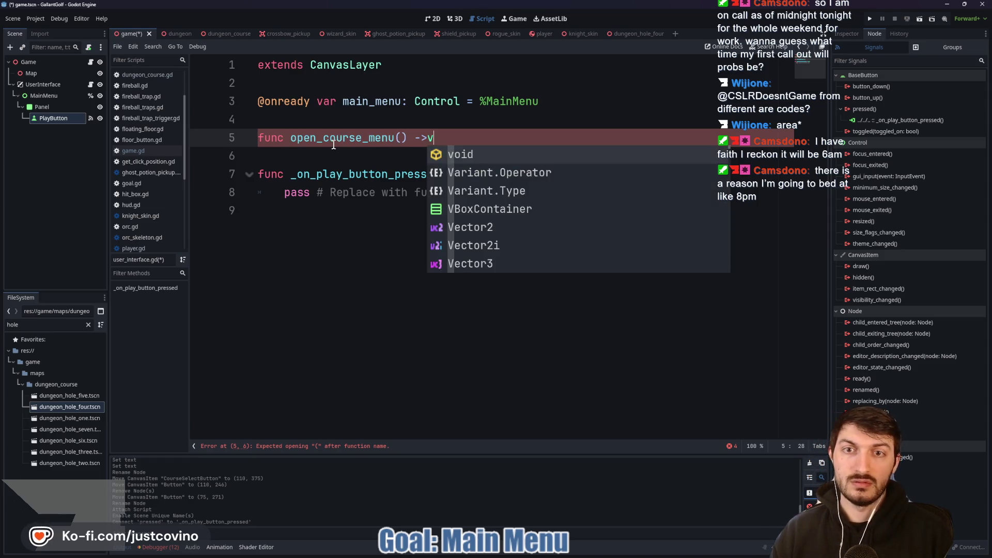
key(BackSpace)
key(BackSpace)
key(BackSpace)
key(BackSpace)
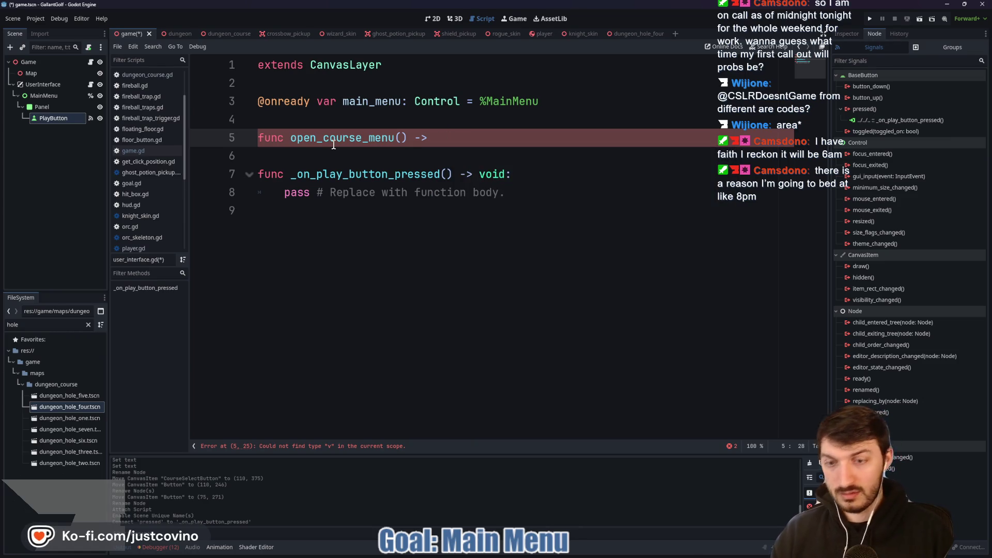
text(void:)
key(Return)
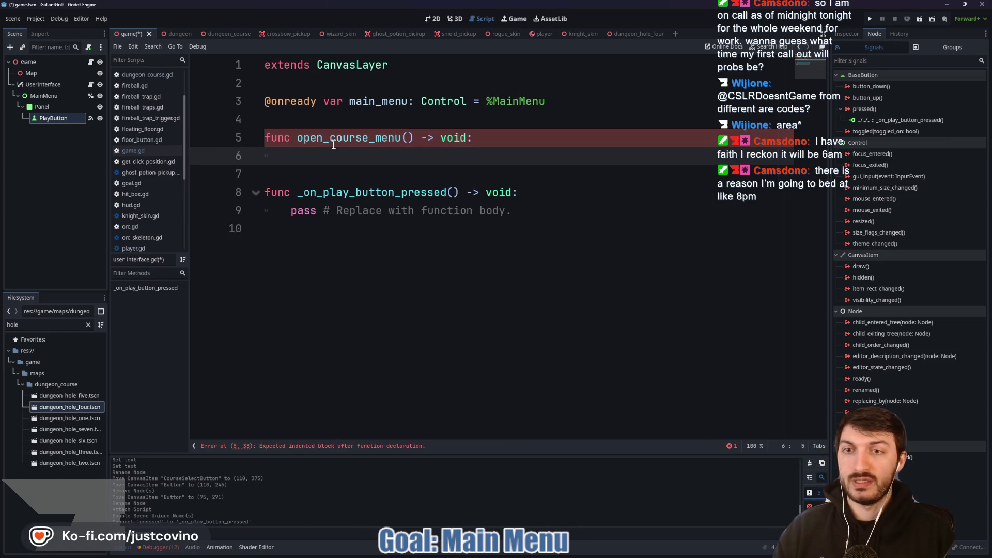
key(Down)
key(Return)
text(')
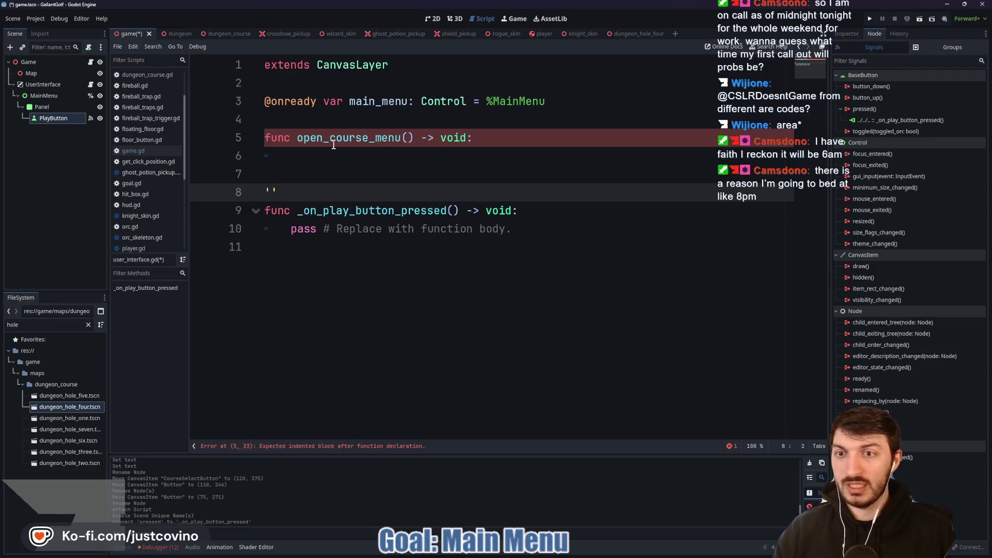
click(338, 152)
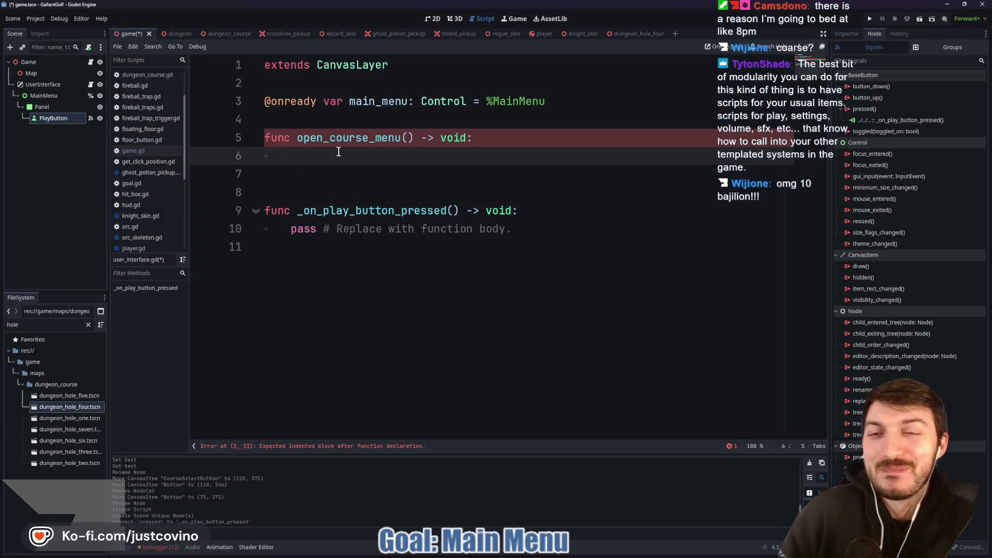
Add a blank line between the main_menu variable and open_course_menu, then return to its body
click(370, 119)
key(Return)
click(354, 177)
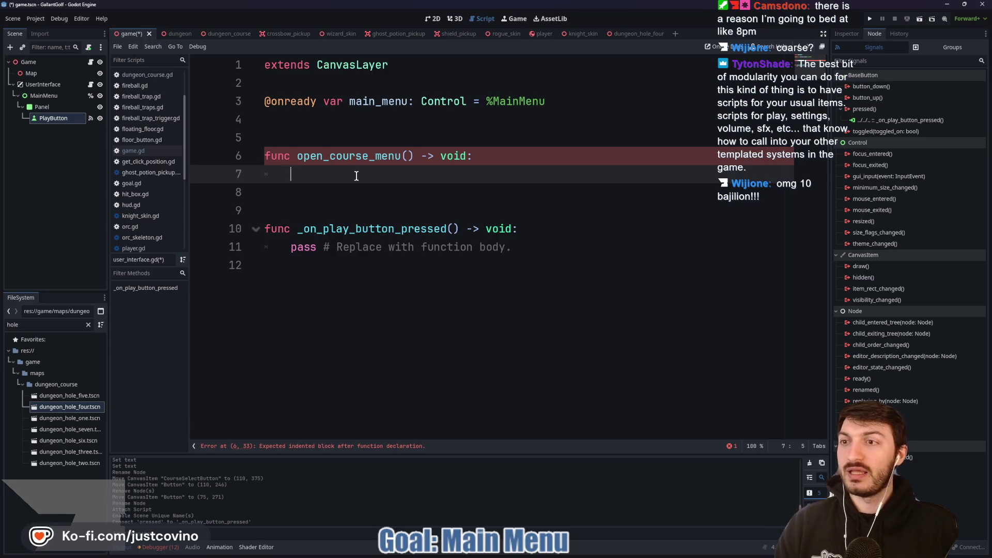
Add a Control node under UserInterface and set its anchors to Full Rect
click(47, 85)
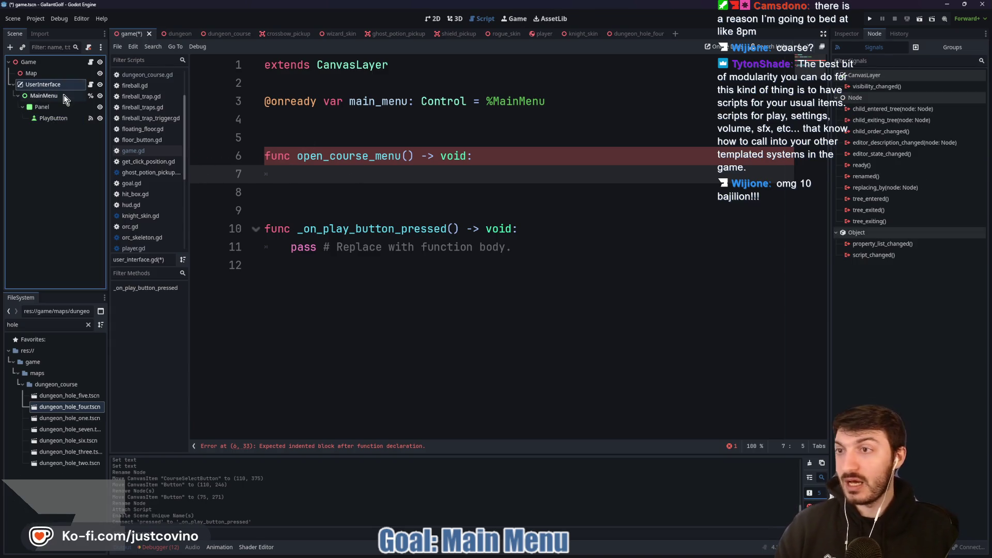
click(433, 19)
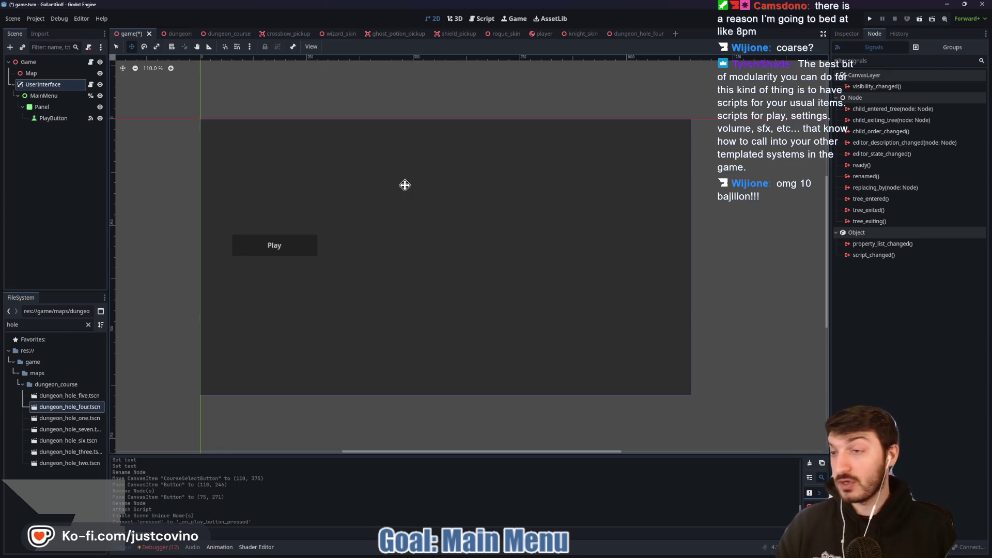
key(ctrl+a)
text(control)
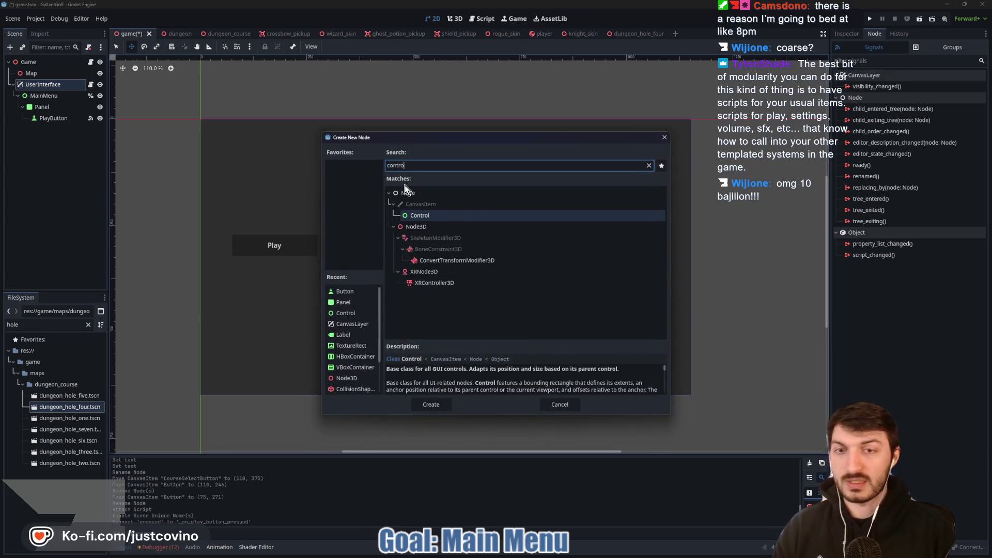
key(Return)
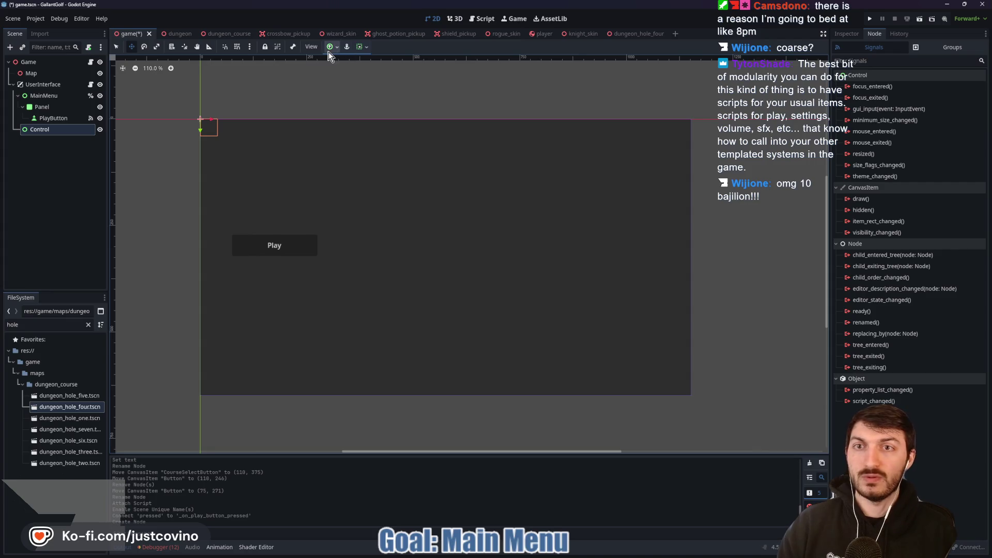
click(331, 47)
click(381, 127)
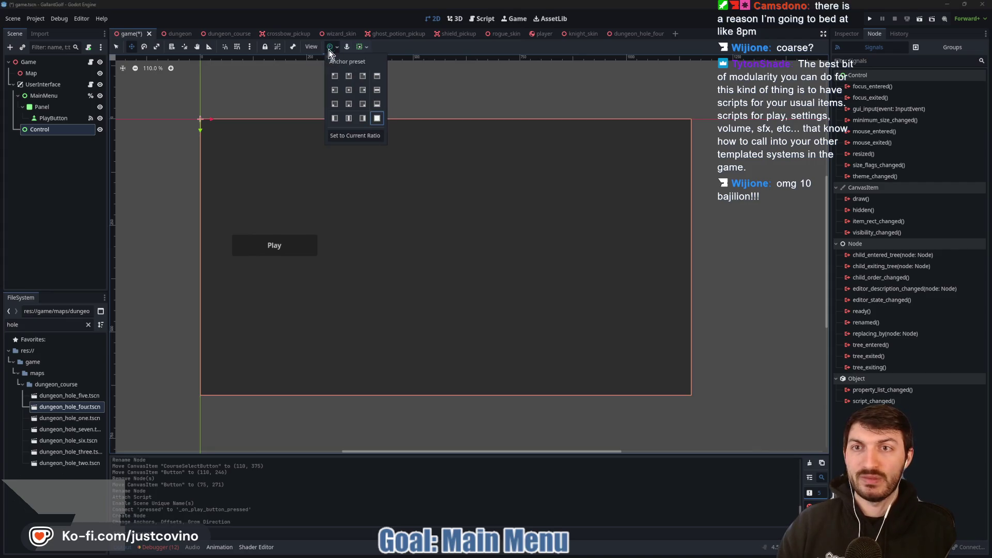
Rename the Control to CourseSelectionScreen and enable Access as Unique Name
double_click(56, 130)
text(CourseSelectionScreen)
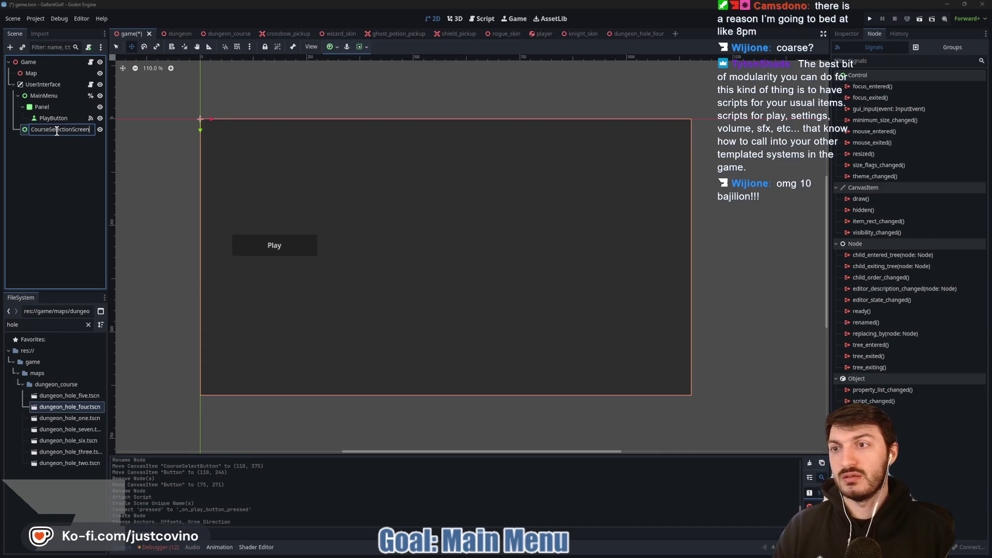
key(Return)
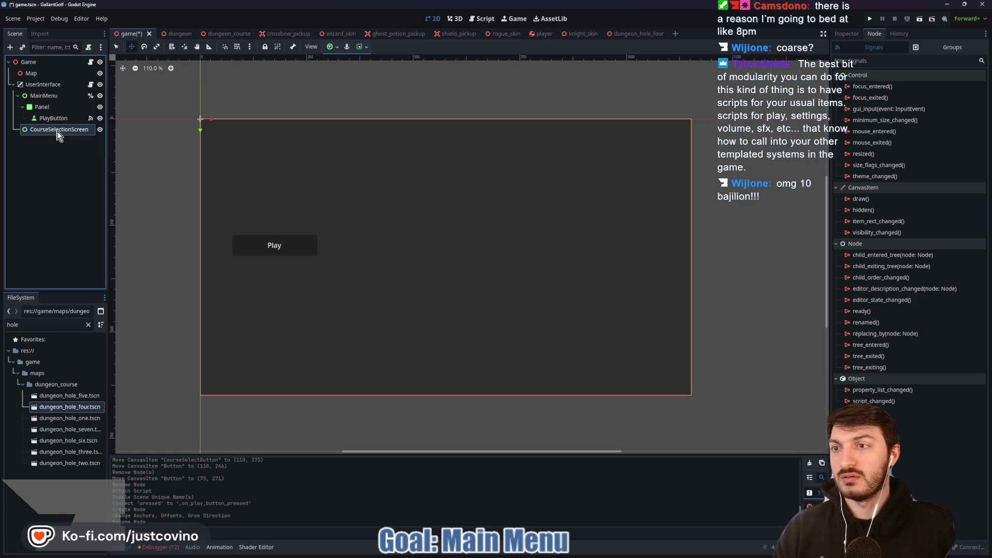
right_click(57, 131)
click(77, 337)
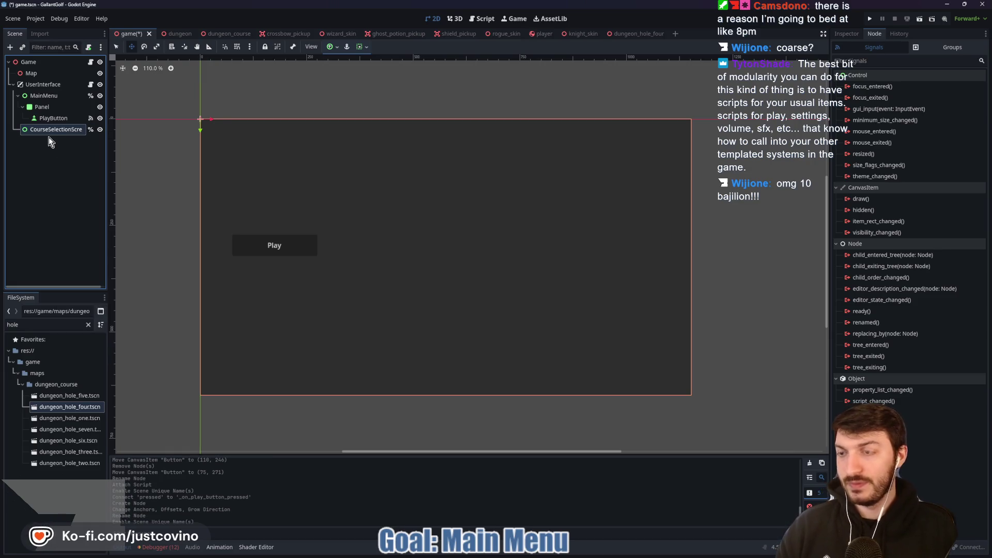
Add a Panel child under CourseSelectionScreen, stretched to Full Rect
key(ctrl+a)
text(panel)
key(Return)
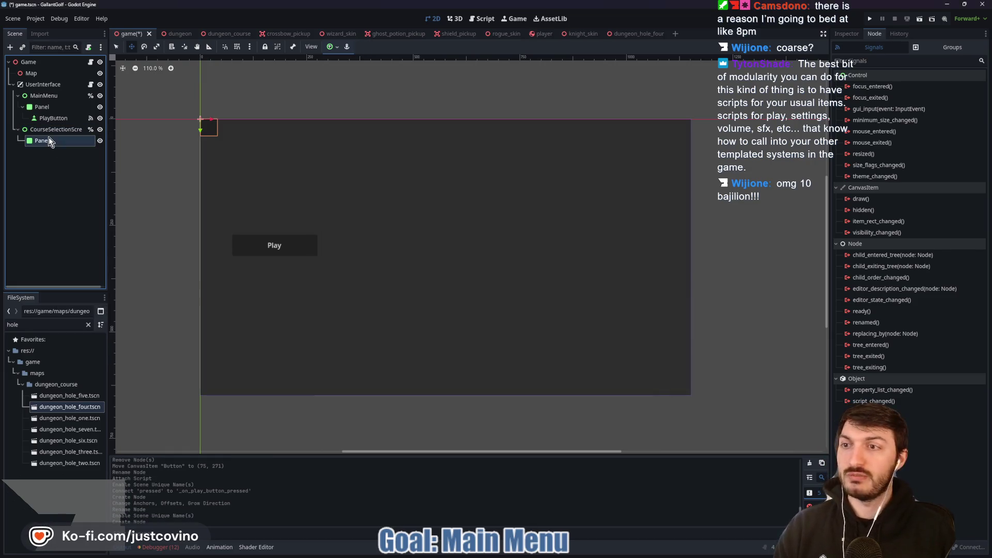
click(337, 47)
click(377, 119)
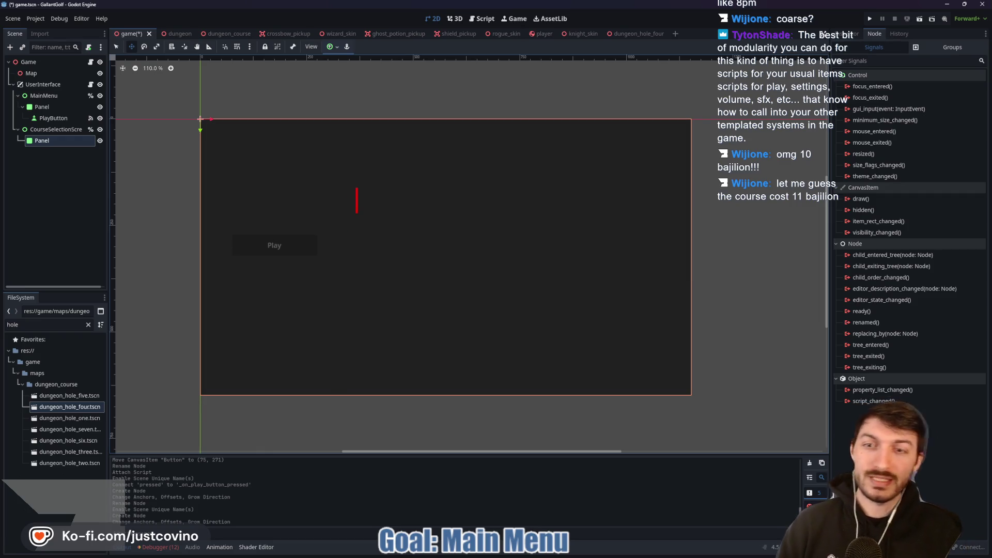
text($19)
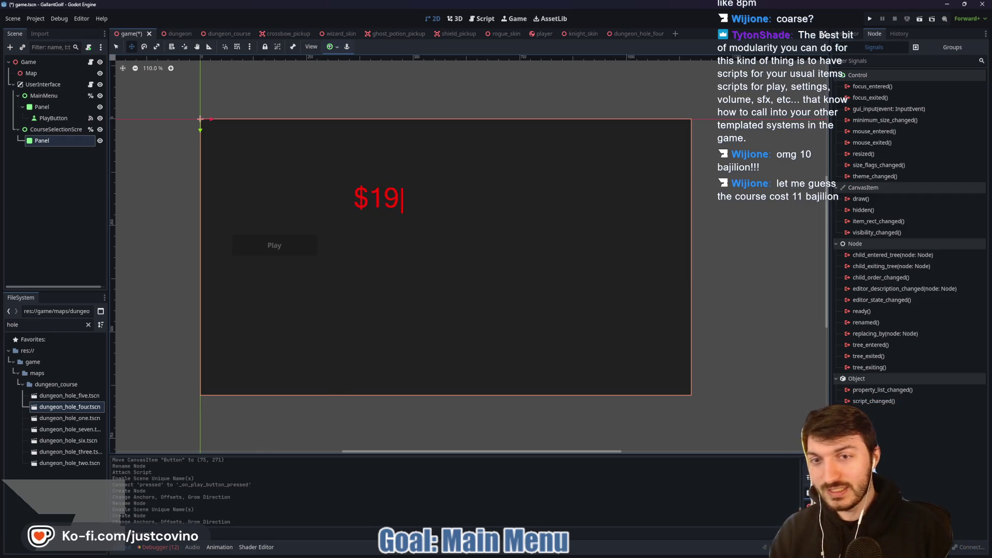
key(BackSpace)
text(1)
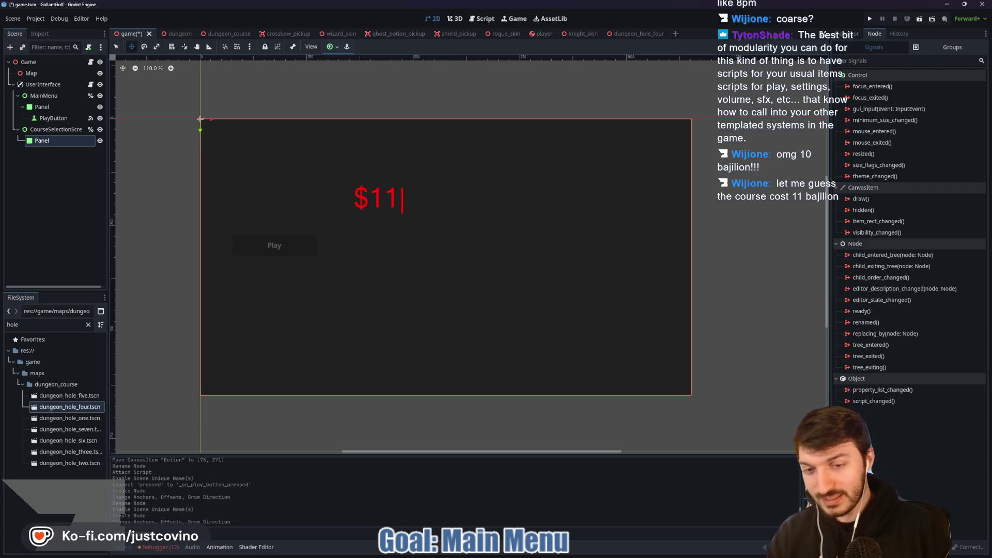
text(99.99)
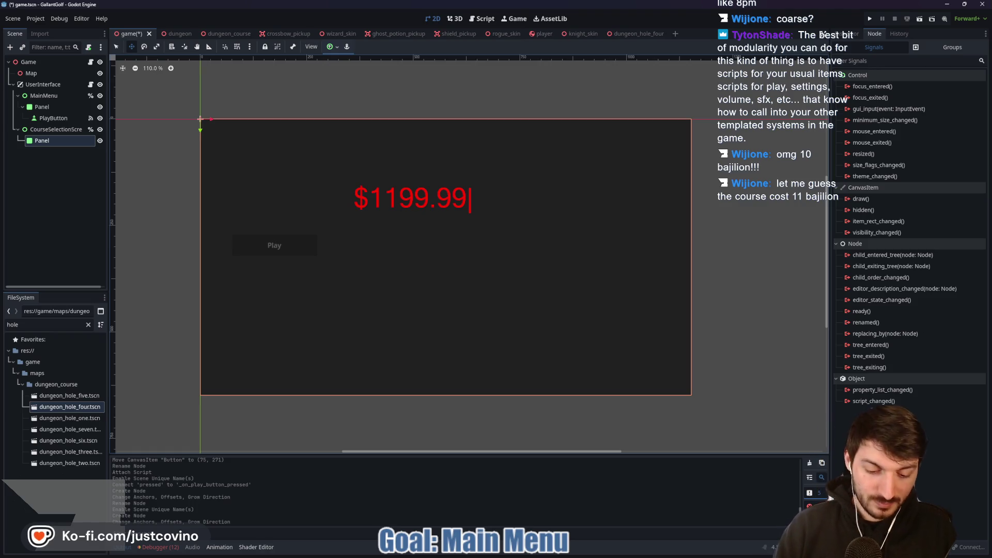
text(/m)
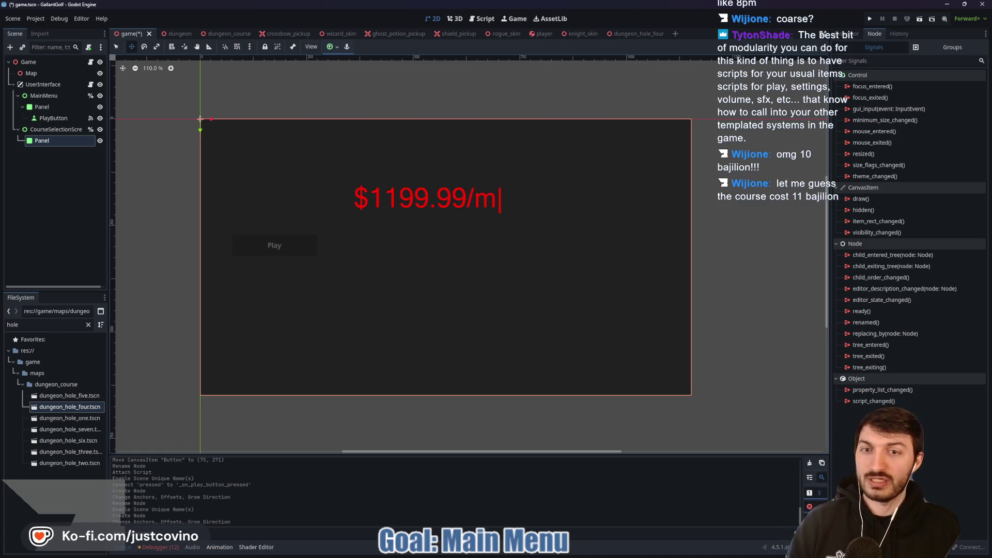
click(381, 212)
text(,)
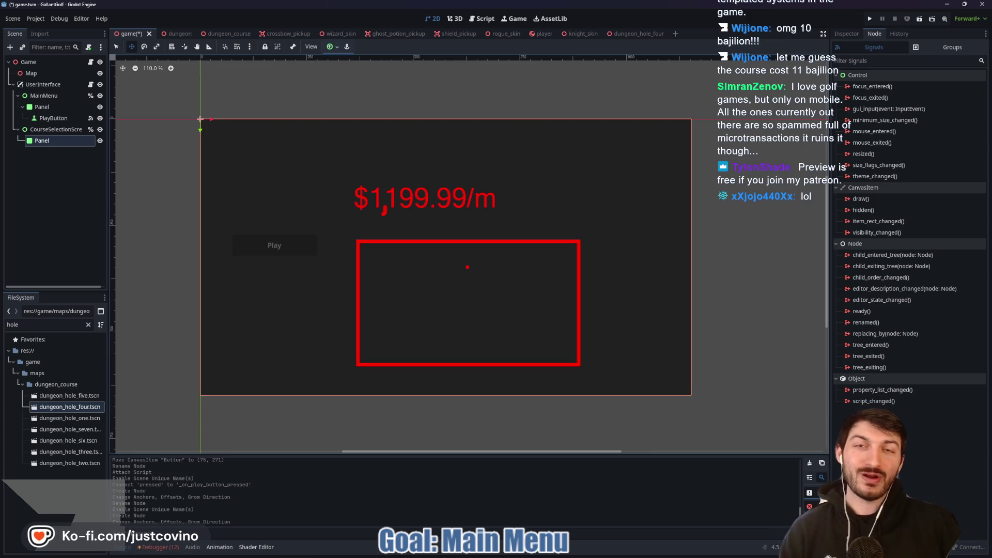
mouse_move(398, 261)
mouse_down()
mouse_move(368, 335)
mouse_move(438, 357)
mouse_up()
drag(368, 329, 440, 330)
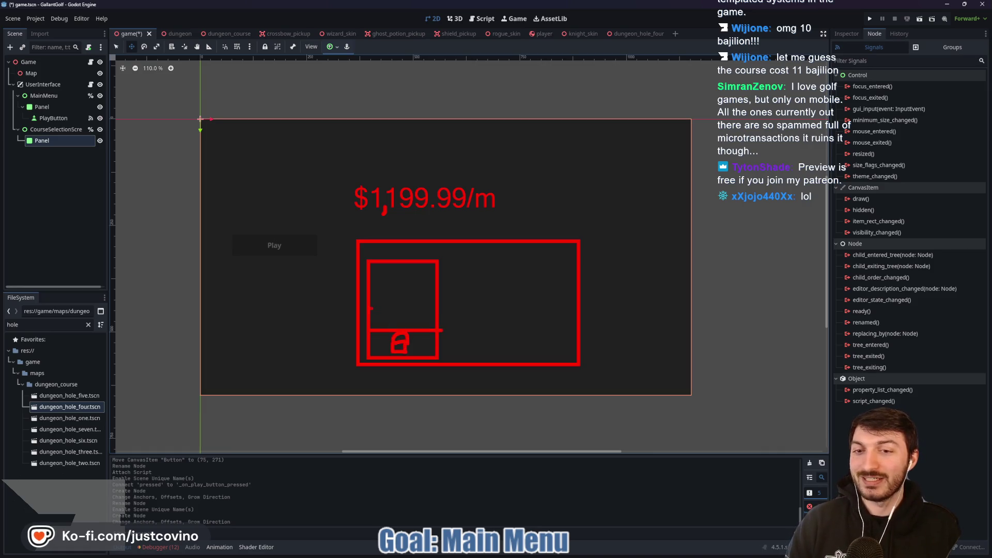
mouse_move(369, 308)
mouse_down()
mouse_move(438, 307)
mouse_move(408, 289)
mouse_move(440, 291)
mouse_up()
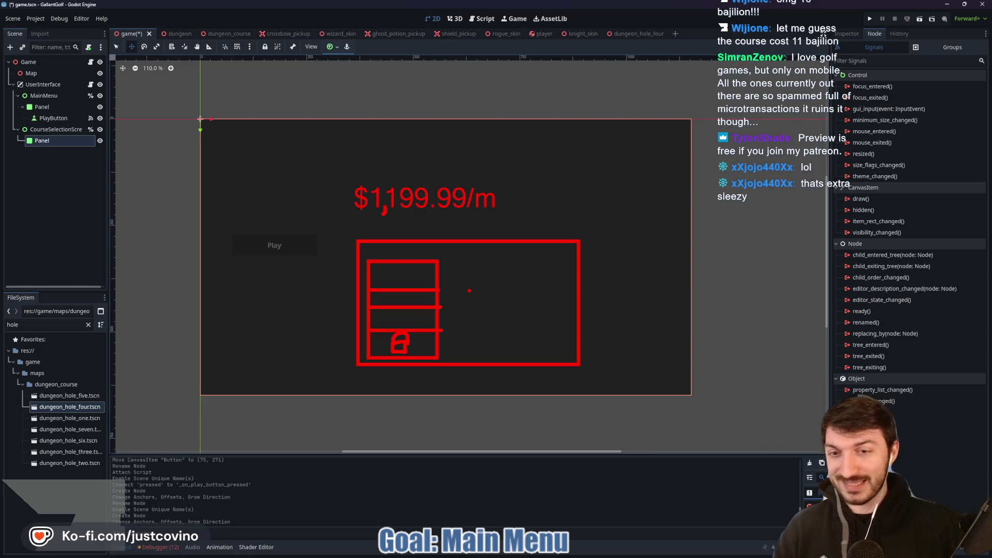
key(Escape)
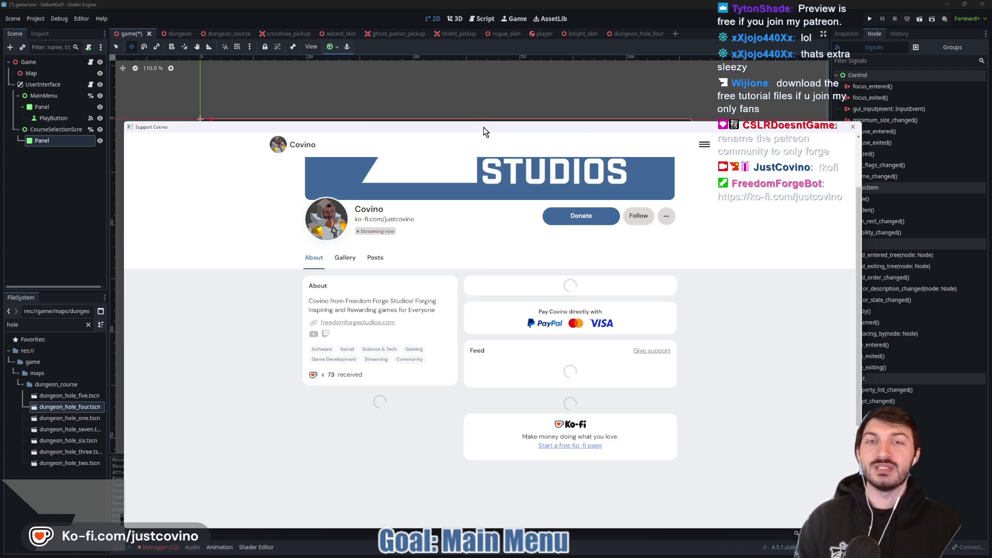
Look over the Ko-fi page's Gallery and About sections, then close the window
drag(485, 132, 421, 81)
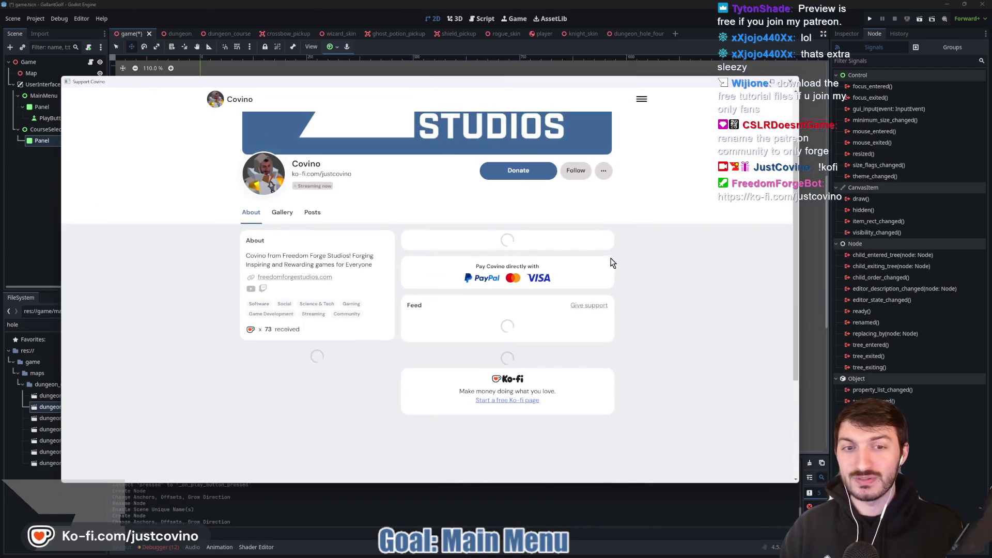
click(282, 212)
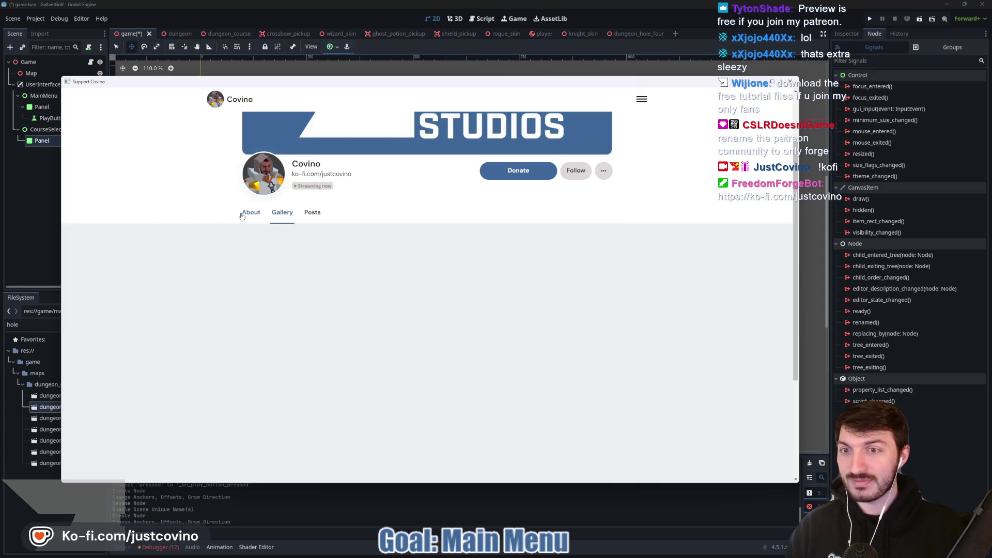
click(242, 216)
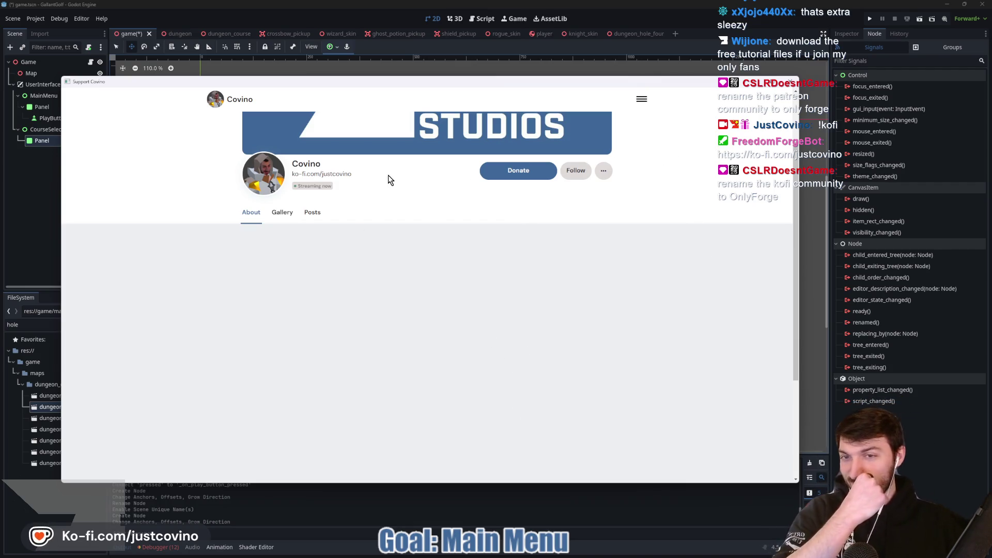
click(790, 82)
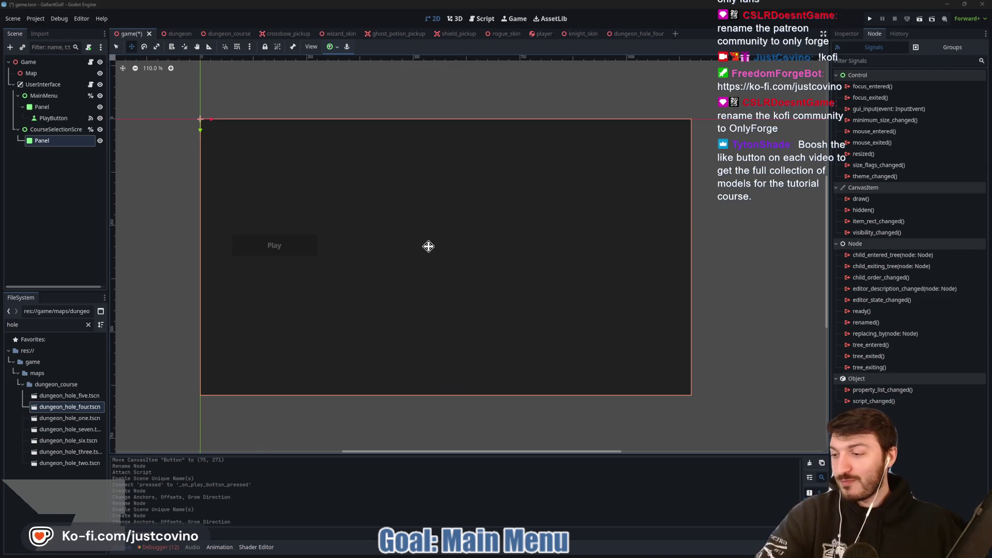
click(73, 142)
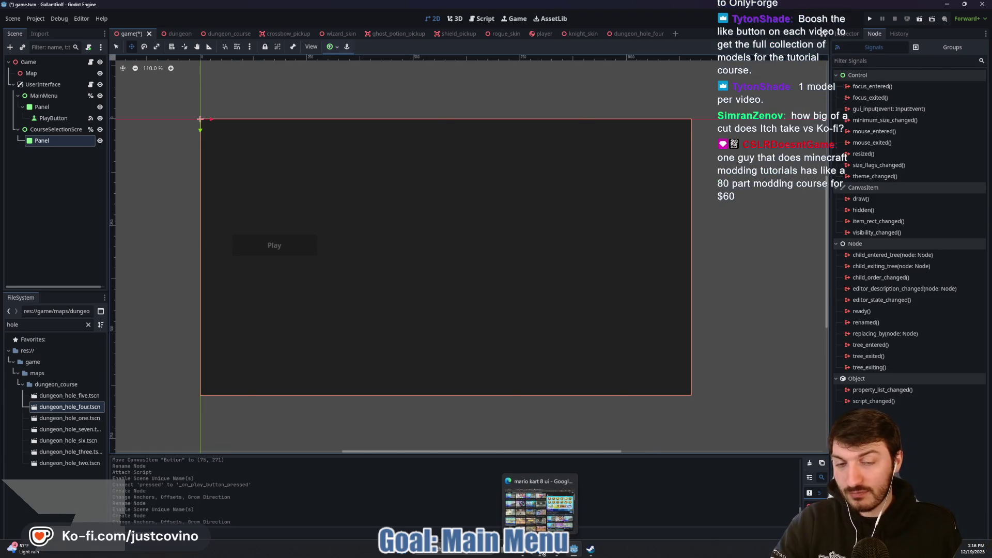
Glance at the Mario Kart 8 UI image results, then leave Chrome for Godot
click(542, 553)
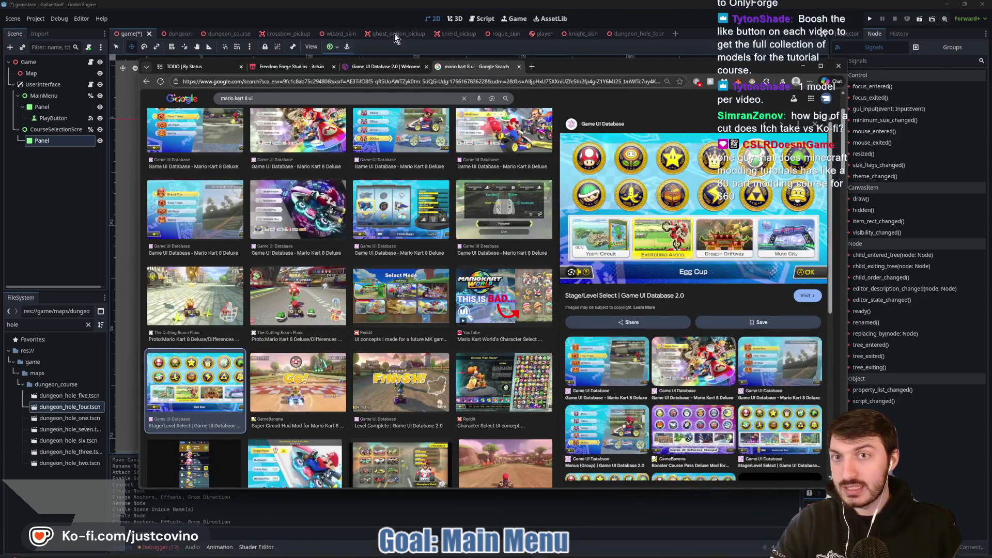
click(76, 205)
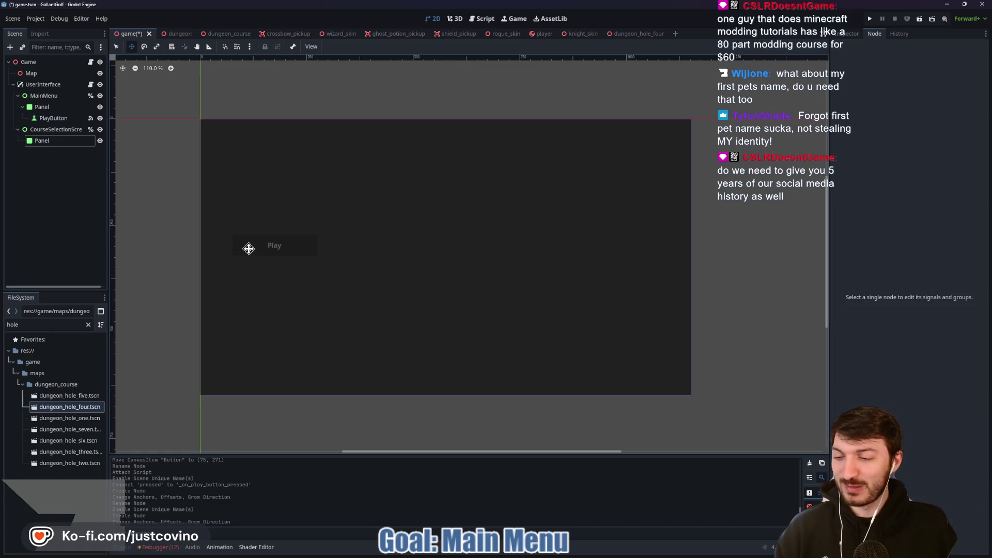
Select CourseSelectionScreen's Panel and bring up the Create New Node dialog
click(52, 143)
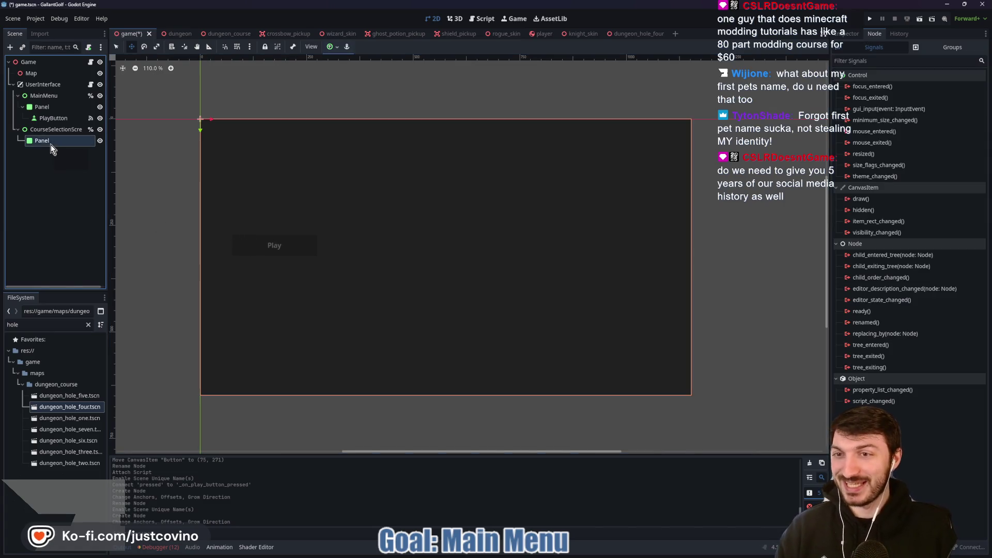
key(ctrl+a)
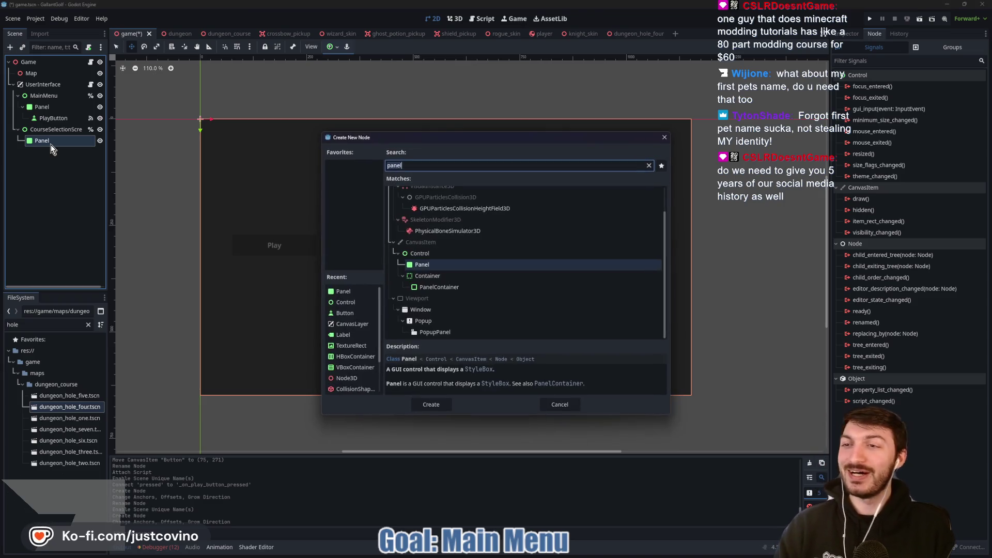
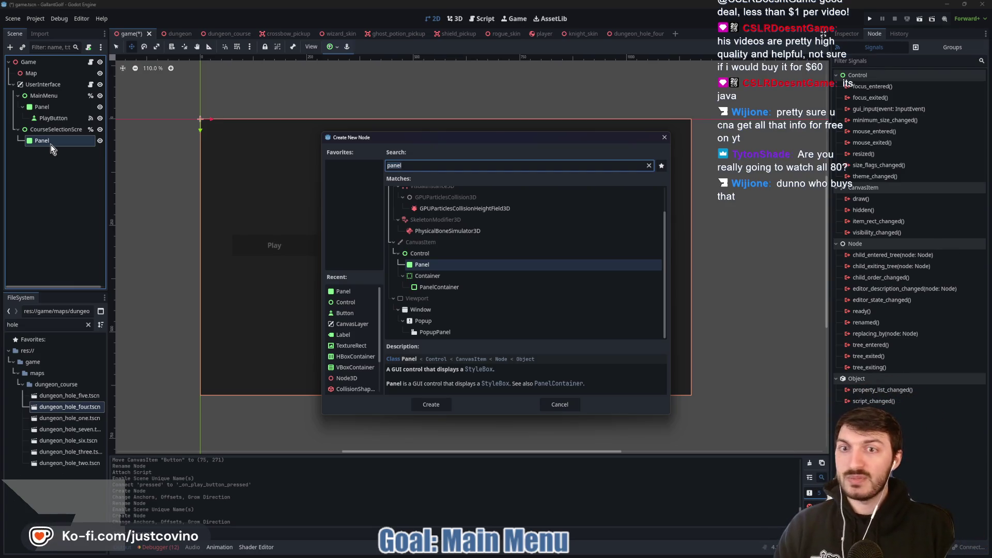
Cancel the new-node dialog and draw a red header box across the top of the panel
key(Escape)
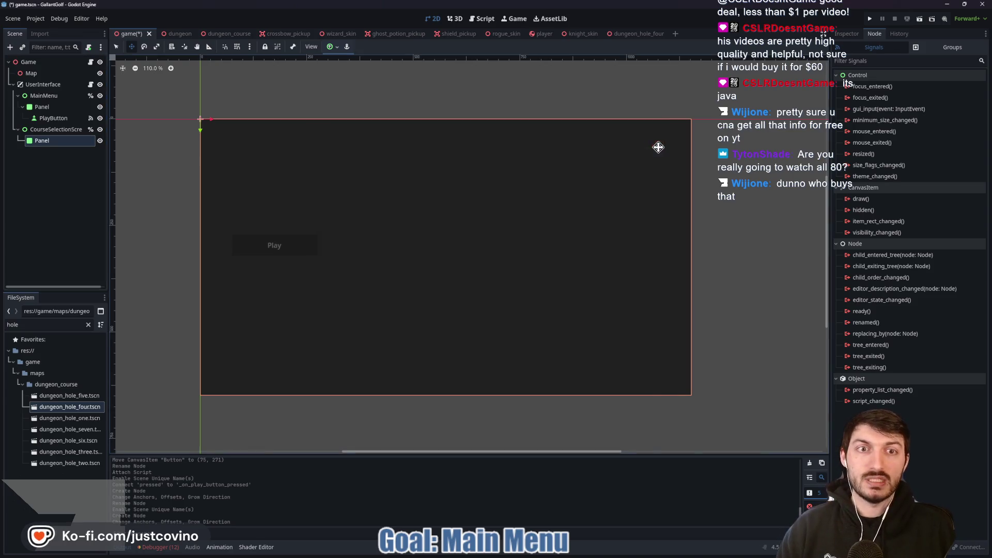
scroll(439, 210, left, 2)
scroll(434, 200, down, 1)
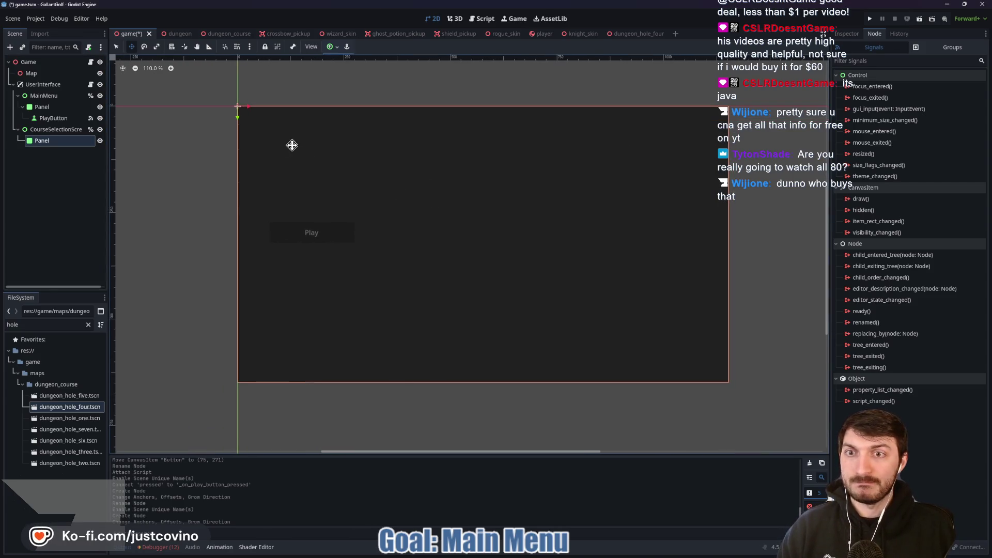
drag(260, 123, 703, 194)
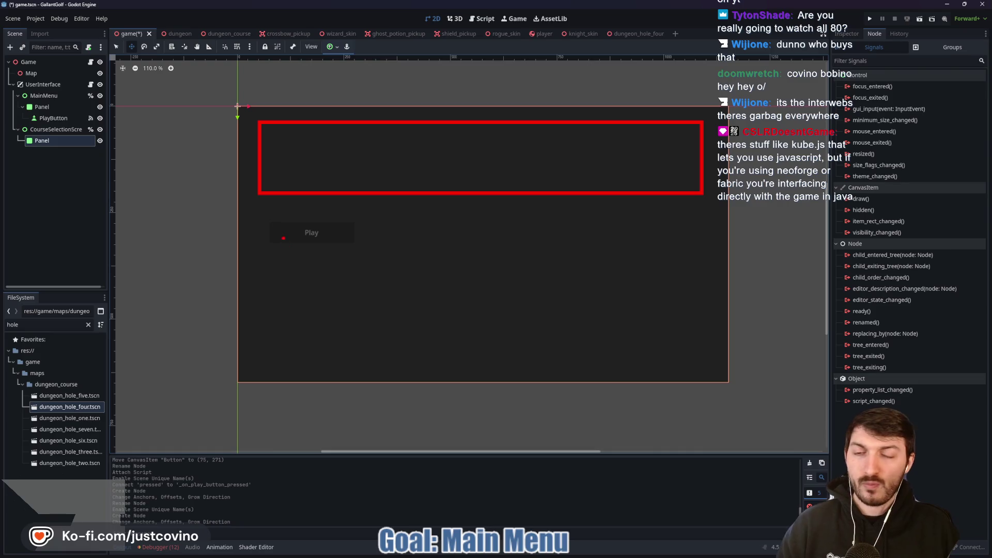
Draw a large red box below the header, split into a 3×3 grid by two row and two column lines
mouse_move(269, 218)
mouse_down()
mouse_move(598, 305)
mouse_move(693, 355)
mouse_up()
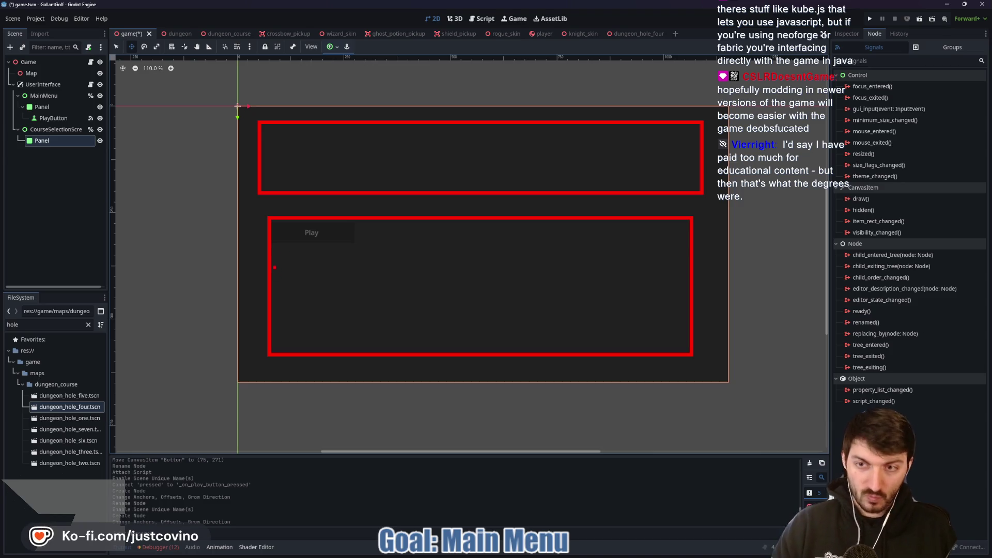
drag(268, 264, 694, 260)
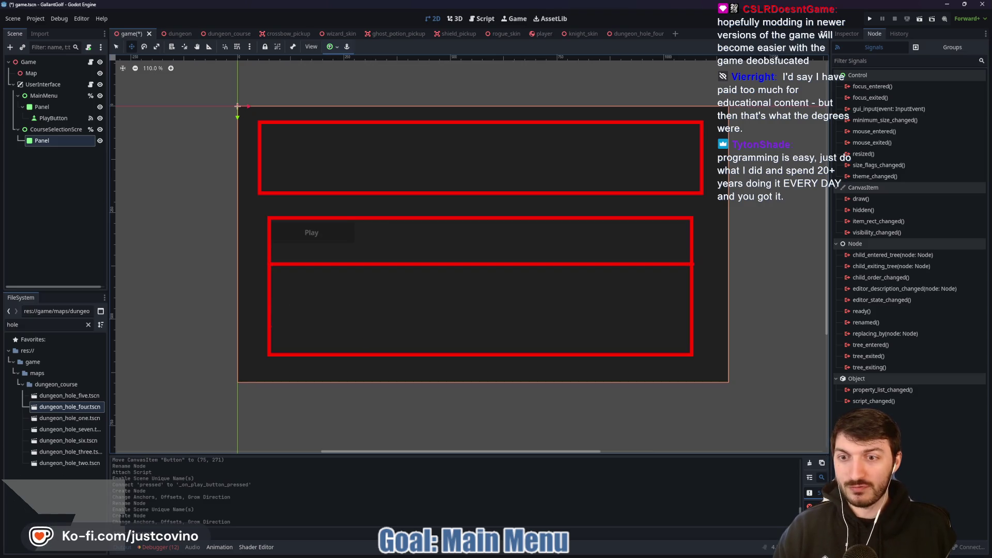
mouse_move(268, 326)
mouse_down()
mouse_move(689, 315)
mouse_move(691, 327)
mouse_up()
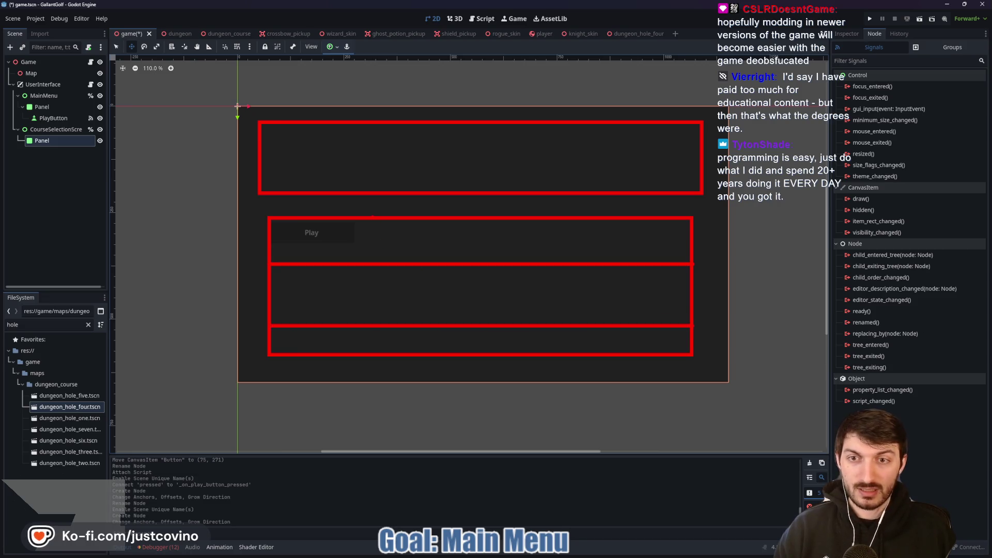
drag(372, 218, 372, 356)
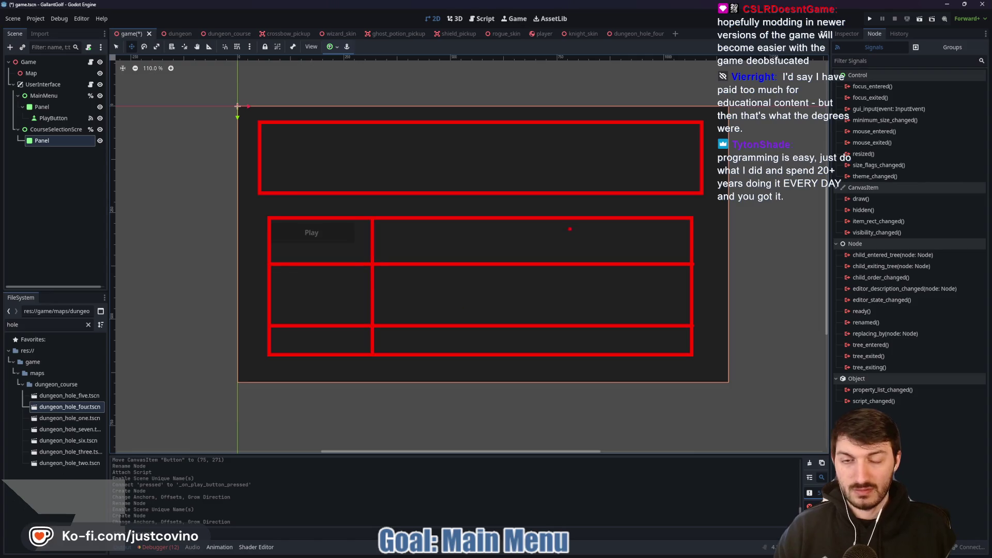
drag(550, 220, 549, 355)
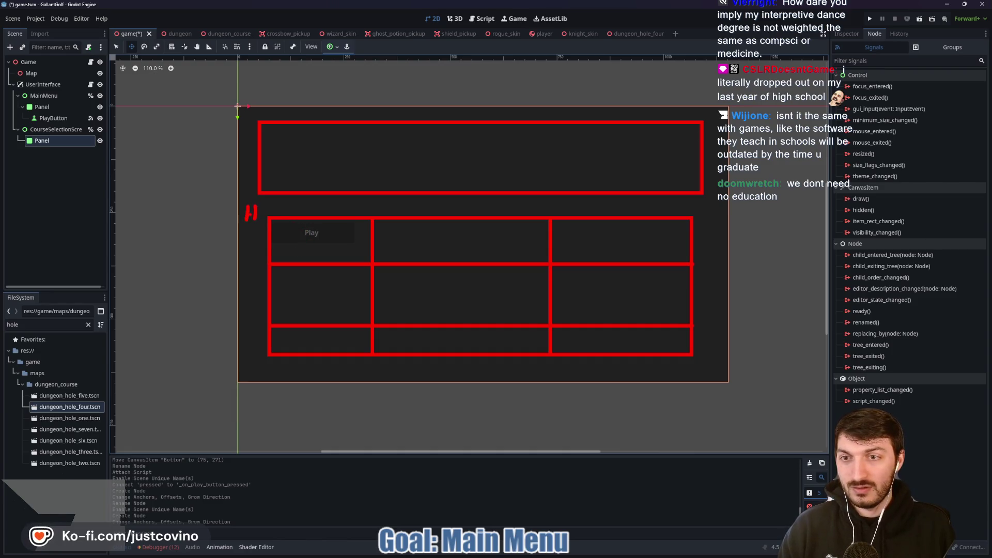
Handwrite the 'Hole's' and 'courses' labels, then outline one large red box over the canvas
mouse_move(265, 209)
mouse_down()
mouse_move(284, 204)
mouse_move(297, 216)
mouse_up()
mouse_move(267, 104)
mouse_down()
mouse_move(267, 117)
mouse_move(274, 104)
mouse_up()
drag(283, 103, 283, 116)
text(urses)
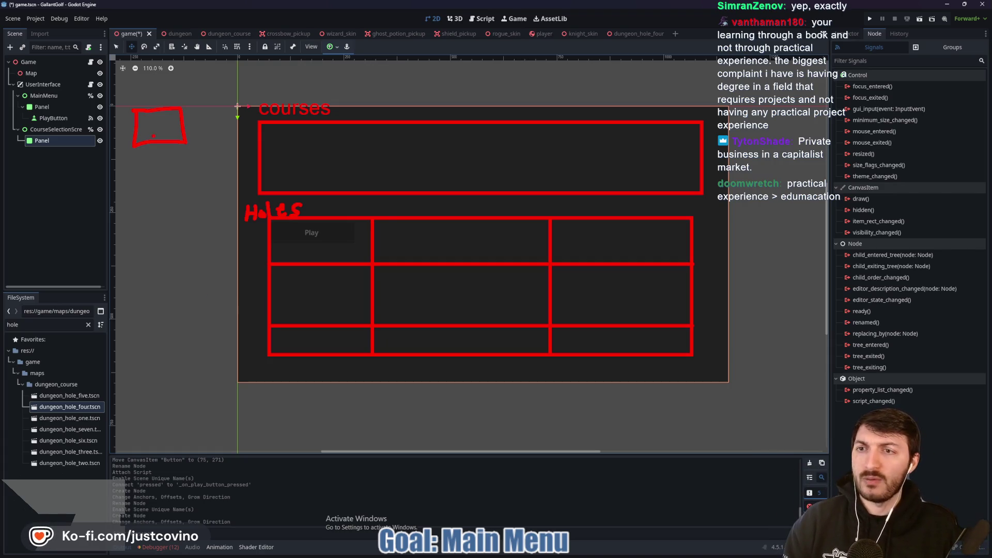
drag(251, 114, 721, 220)
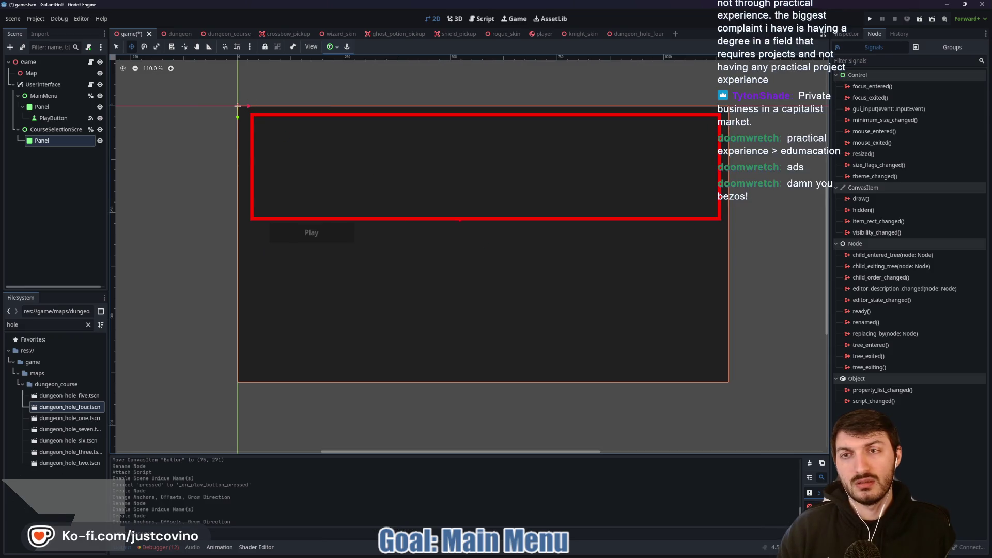
Clear the sketch and bring up the browser's Mario Kart 8 UI image results
key(Escape)
key(alt+Tab)
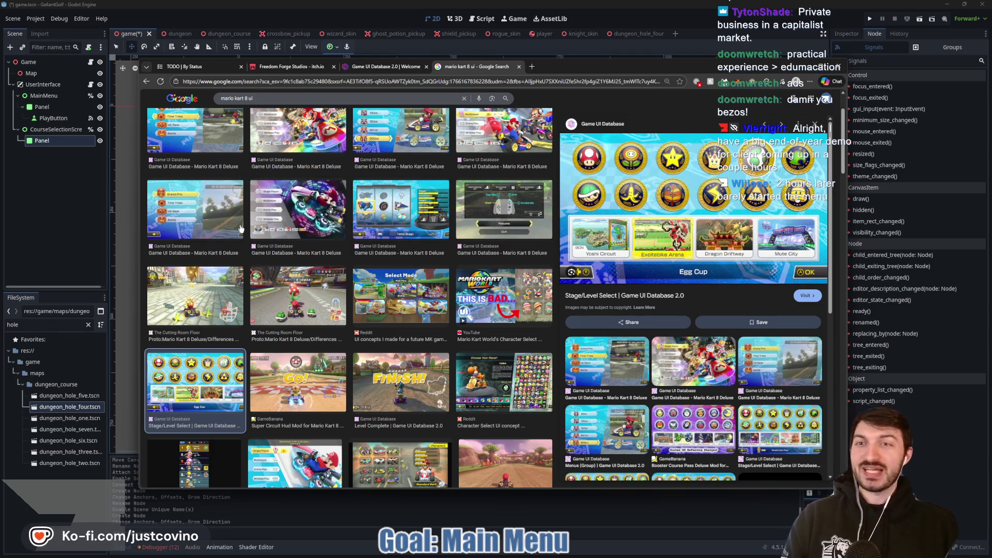
Switch to GitHub Desktop to view the pending game.tscn changes
key(alt+Tab)
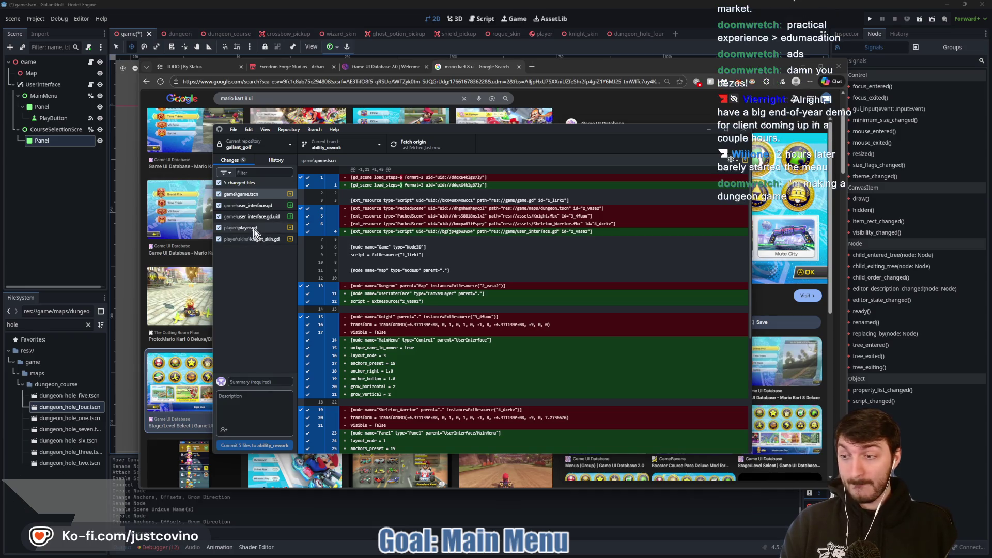
Bring the Godot editor back to the front with the game scene's menu panel
click(88, 211)
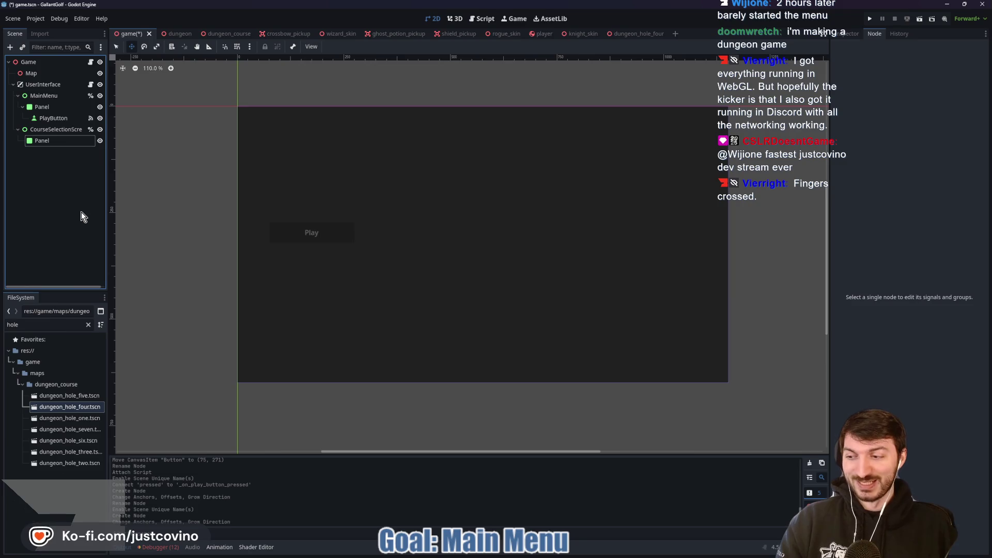
Add a TextureRect as a child of the course selection Panel
click(64, 142)
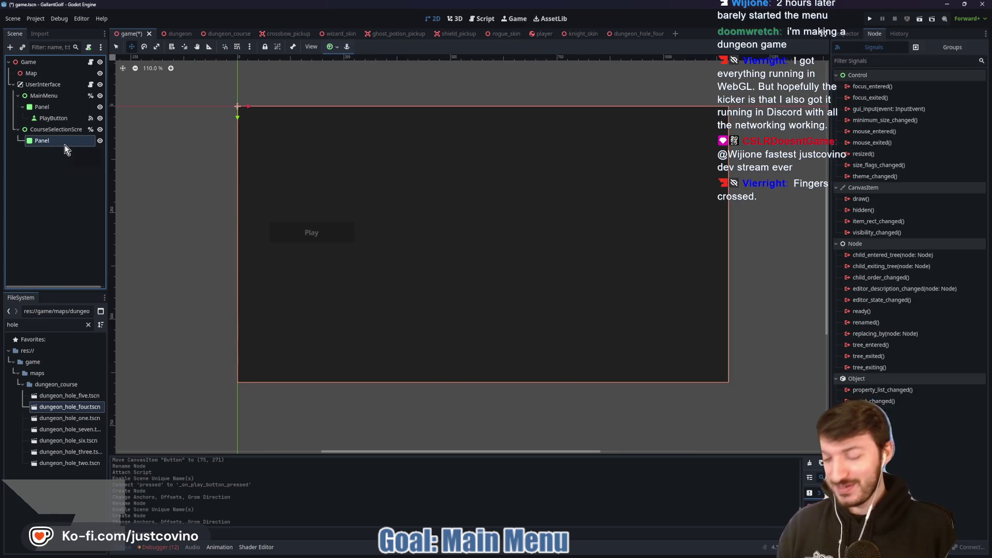
key(ctrl+a)
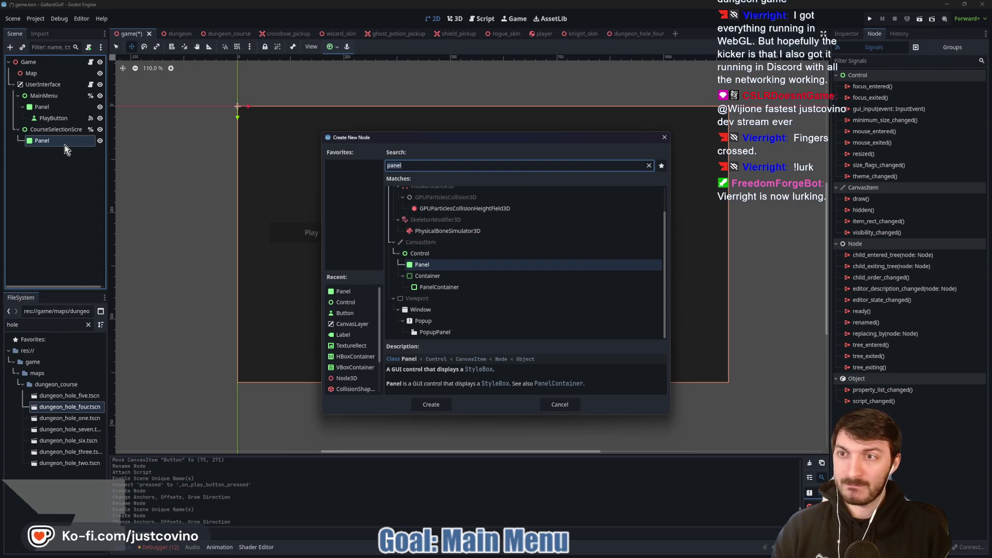
text(rec)
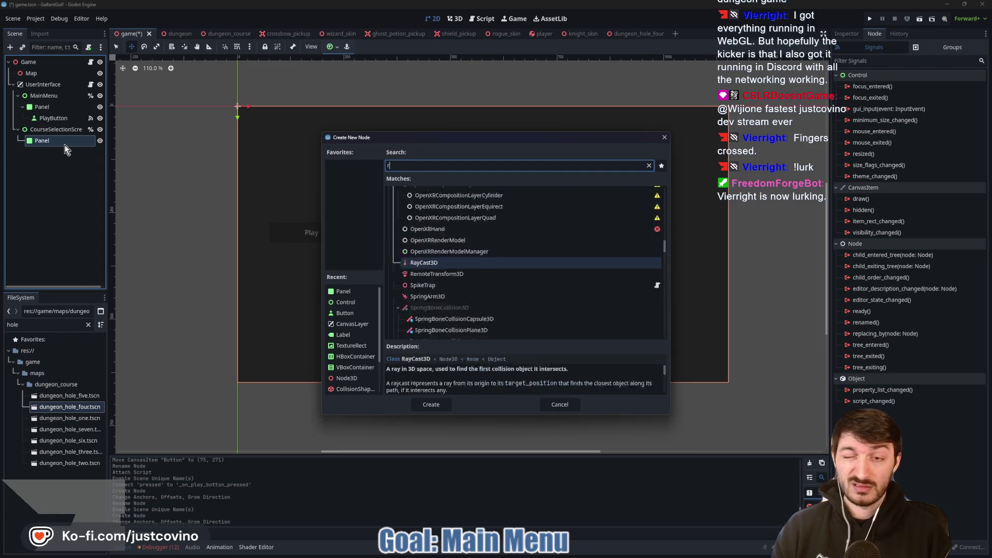
key(BackSpace)
key(BackSpace)
key(BackSpace)
text(texture)
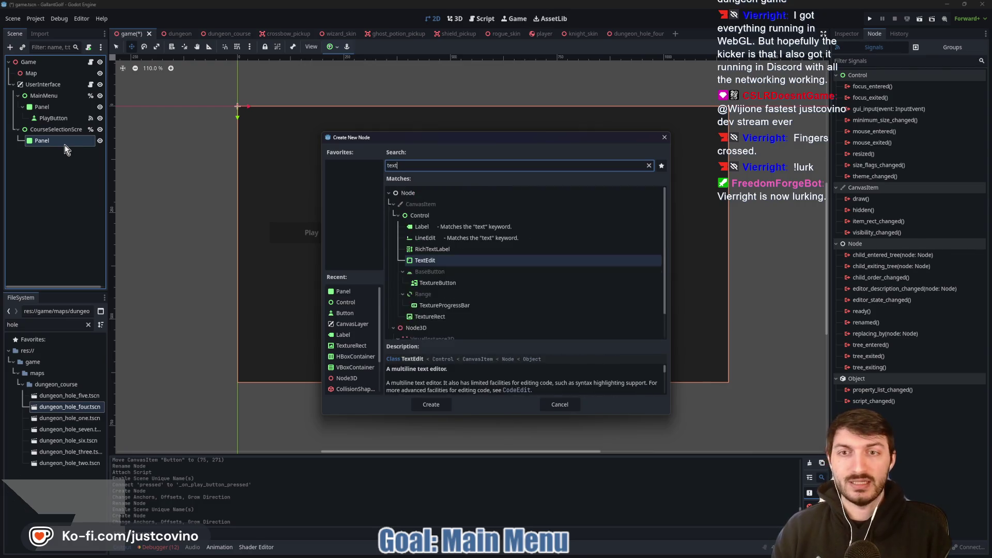
click(431, 404)
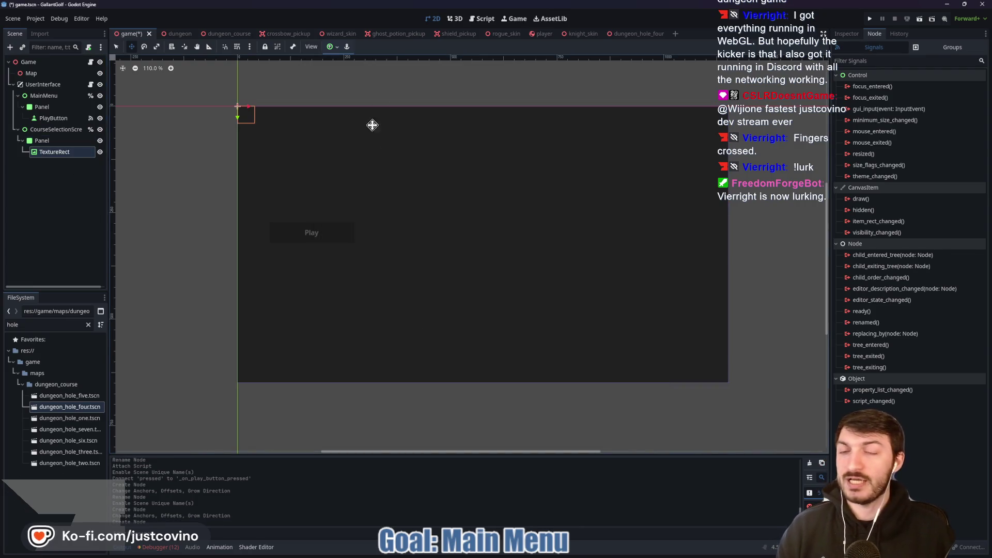
Give the TextureRect a 100×100 custom minimum size and move it to (100, 50)
click(846, 33)
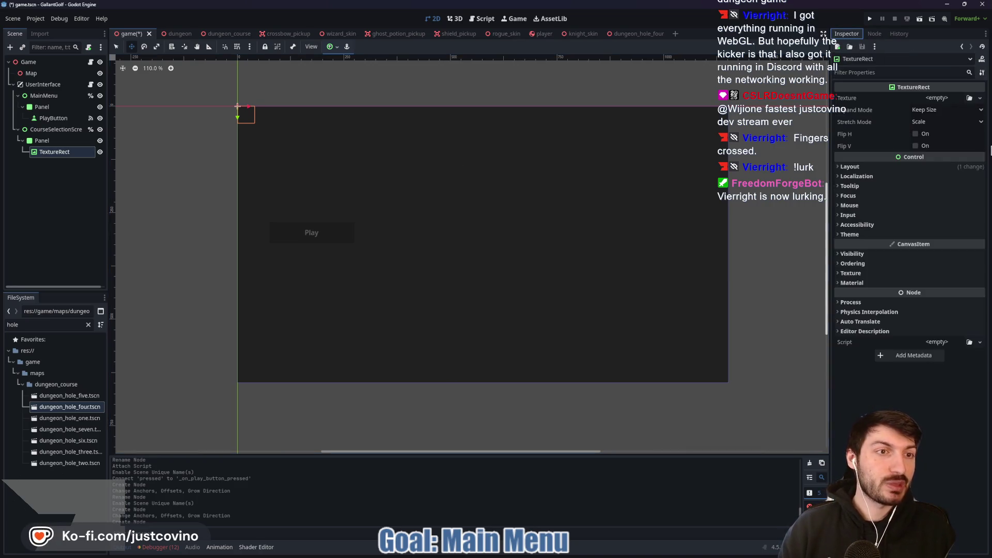
click(878, 166)
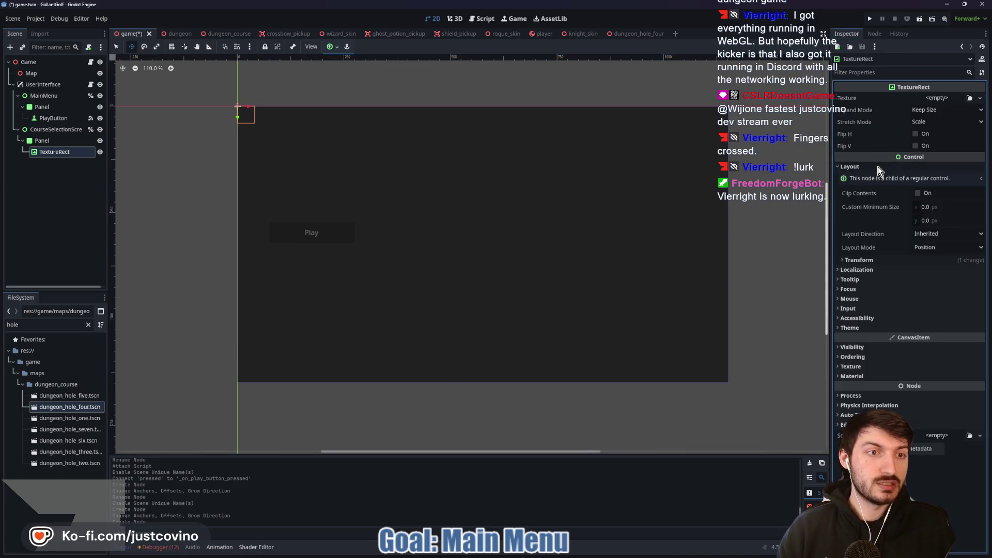
text(100)
key(Tab)
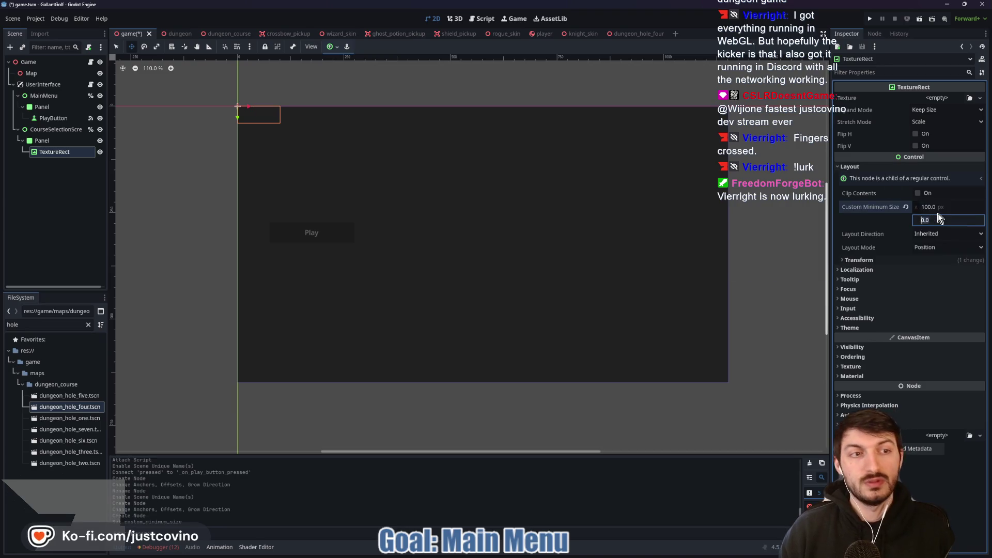
text(100)
key(Return)
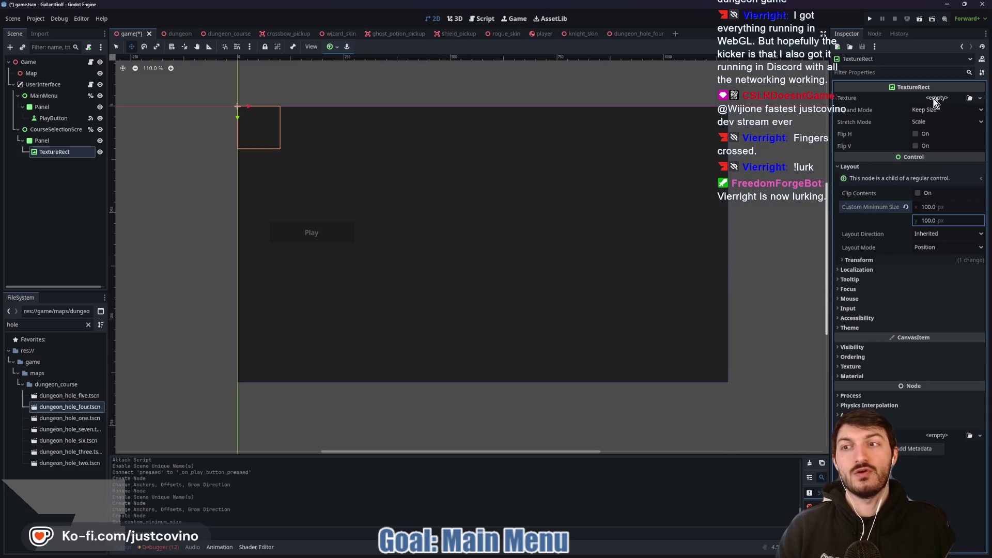
mouse_move(259, 130)
mouse_down()
mouse_move(277, 151)
mouse_move(301, 151)
mouse_up()
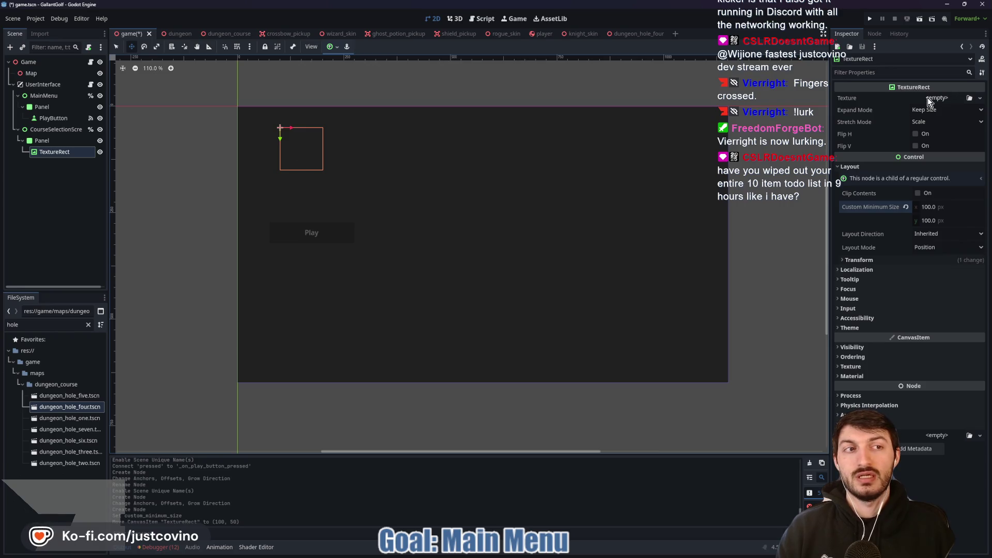
Set the TextureRect's expand mode to Ignore Size and quick-load icon.svg as its texture
click(938, 110)
click(934, 133)
click(941, 98)
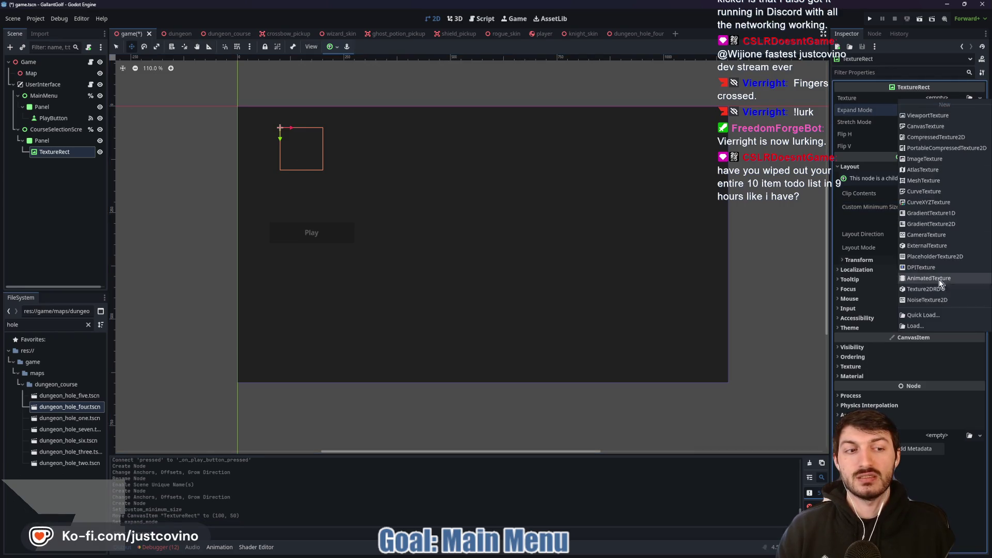
click(940, 316)
click(373, 229)
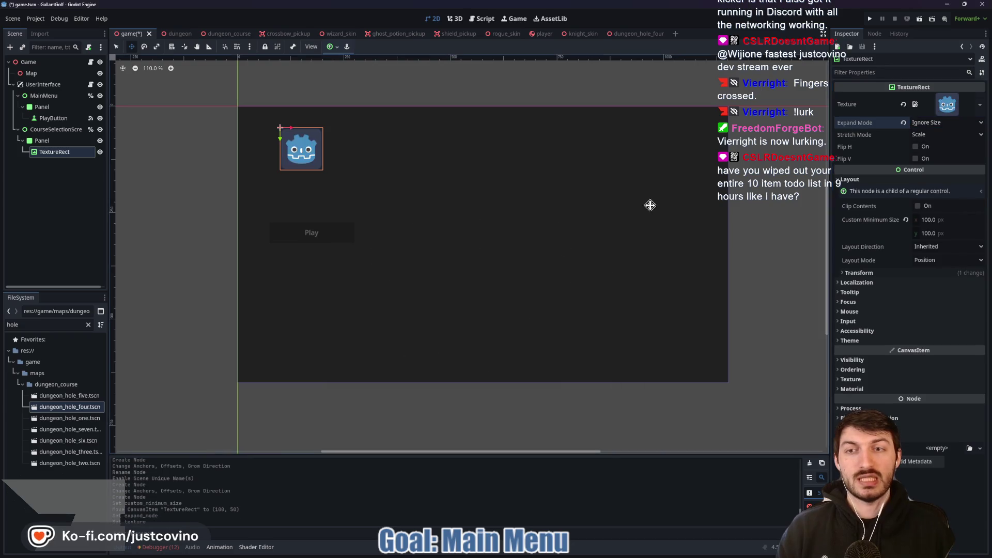
click(878, 156)
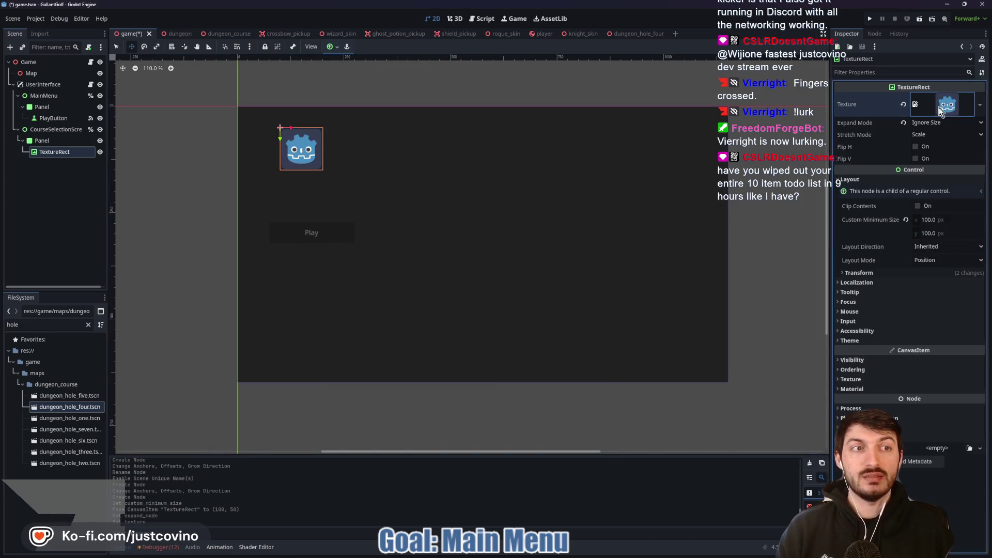
Change the TextureRect node's type to TextureButton
right_click(56, 155)
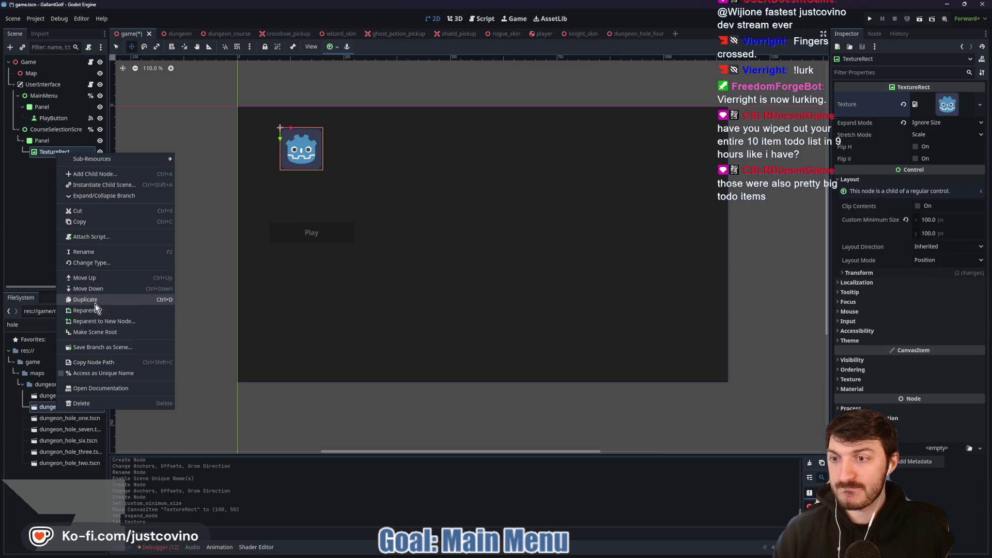
click(97, 262)
text(texutre)
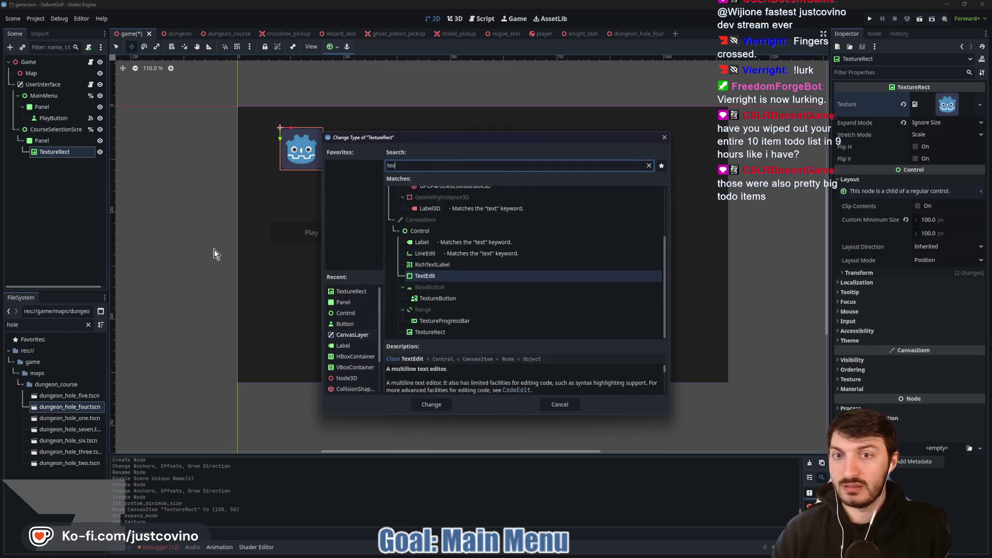
key(BackSpace)
key(BackSpace)
key(BackSpace)
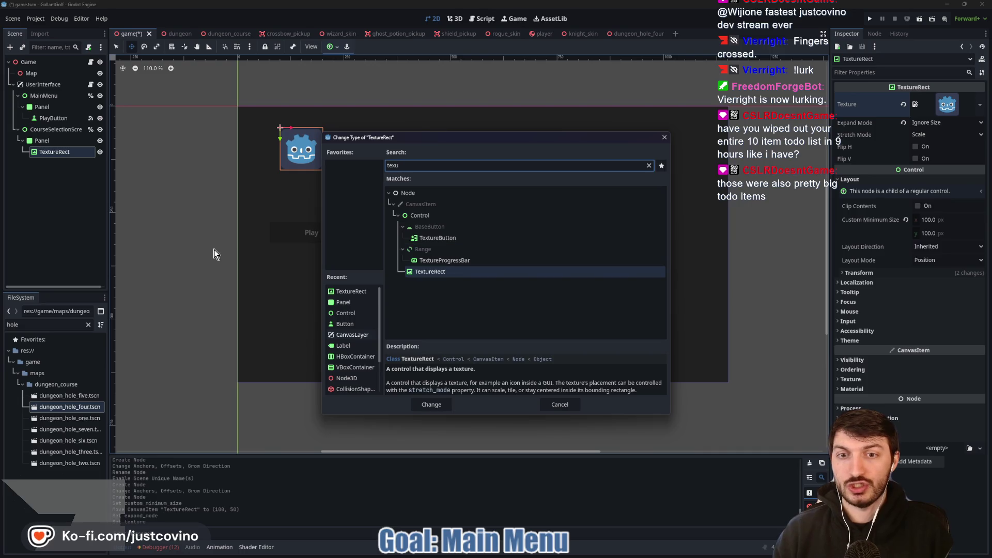
click(450, 239)
click(431, 404)
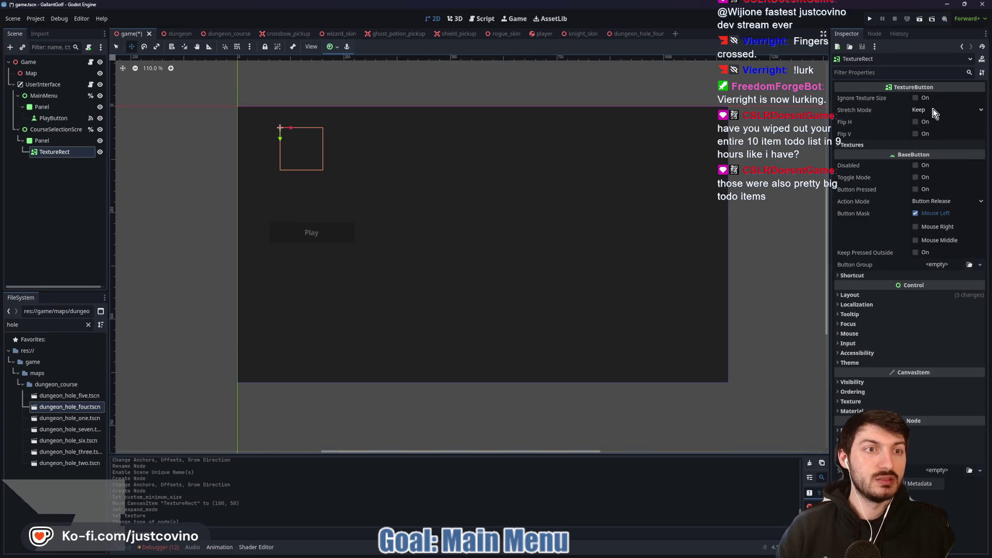
Set the button's stretch mode to Scale and quick-load icon.svg as its Normal texture
click(944, 110)
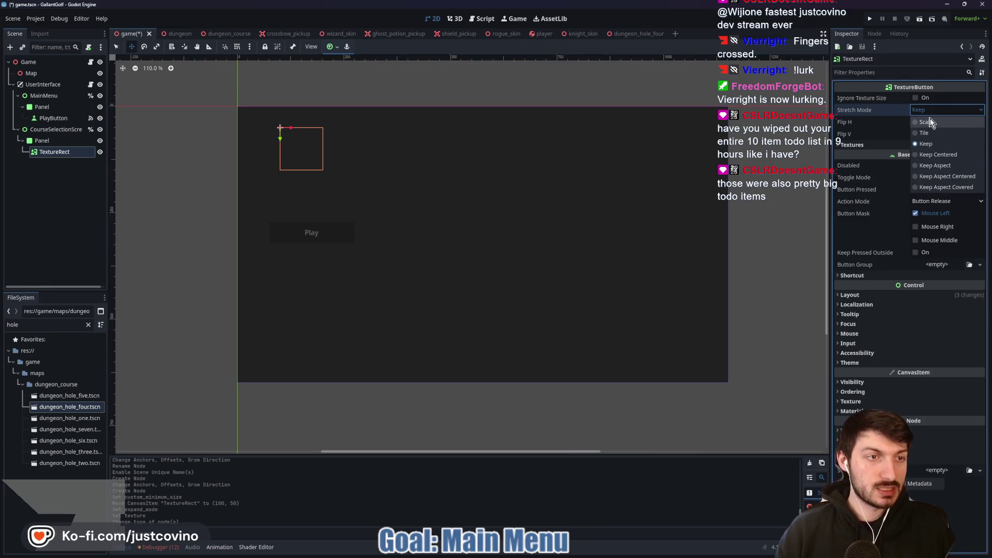
click(931, 122)
click(933, 145)
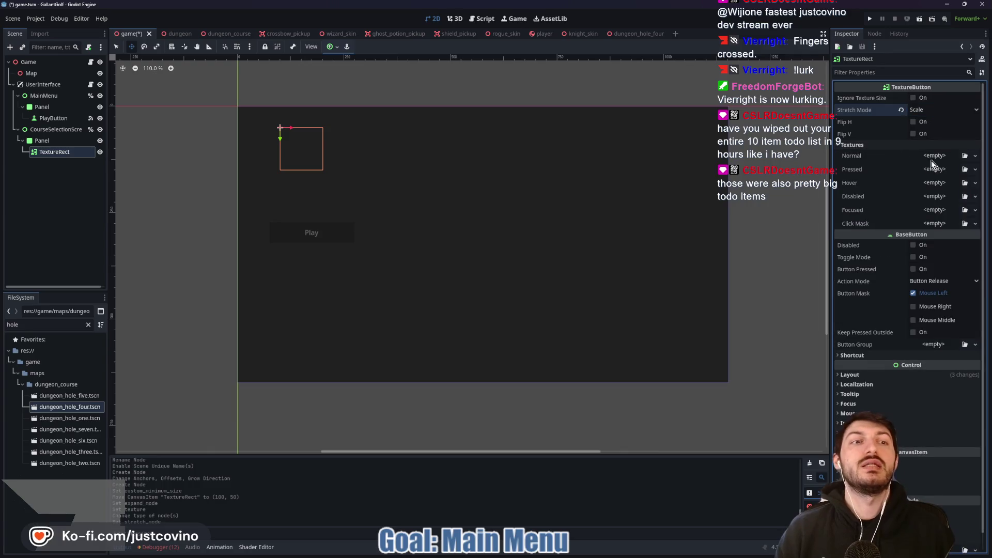
click(930, 157)
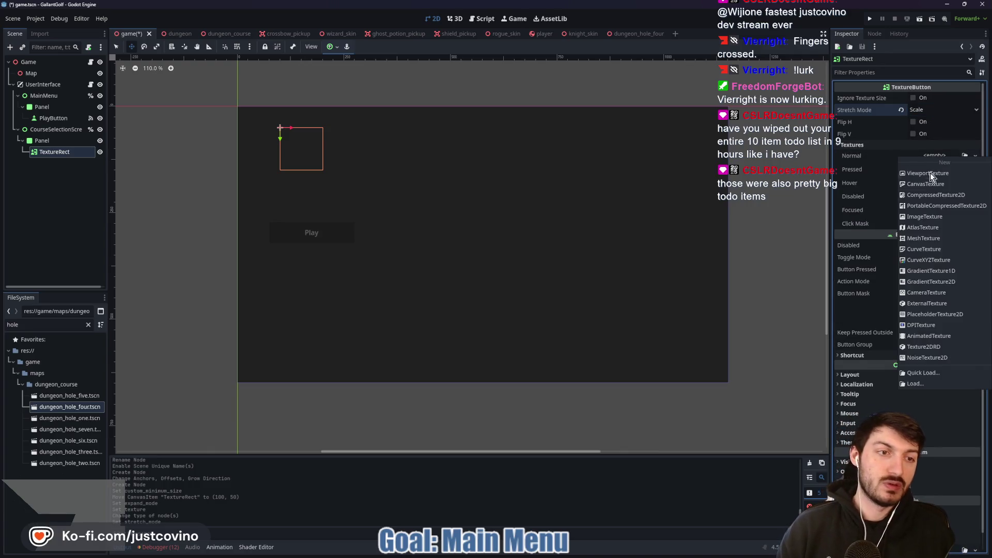
click(919, 376)
click(382, 192)
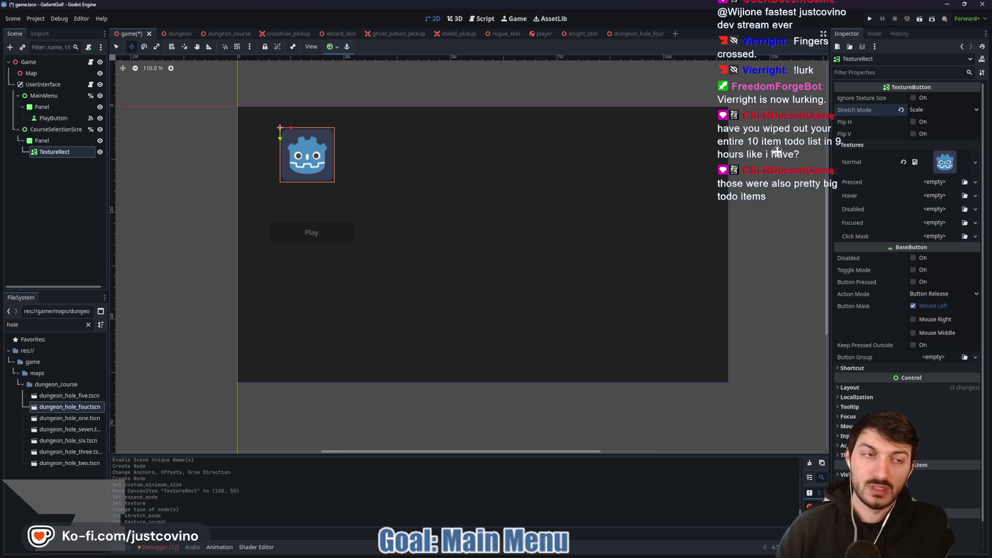
Try the Keep stretch mode, settle back on Scale, save the scene and bring up the browser
click(872, 387)
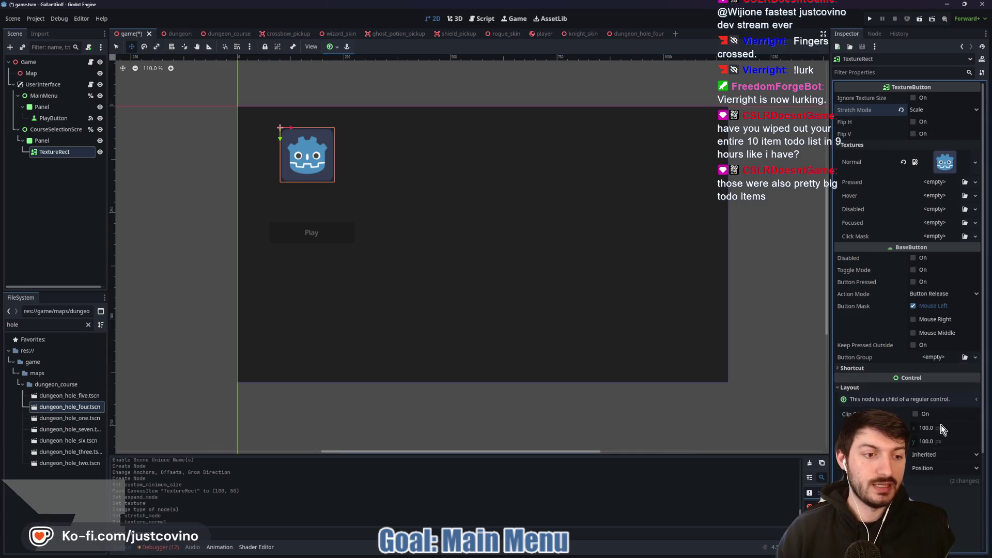
click(930, 109)
click(900, 110)
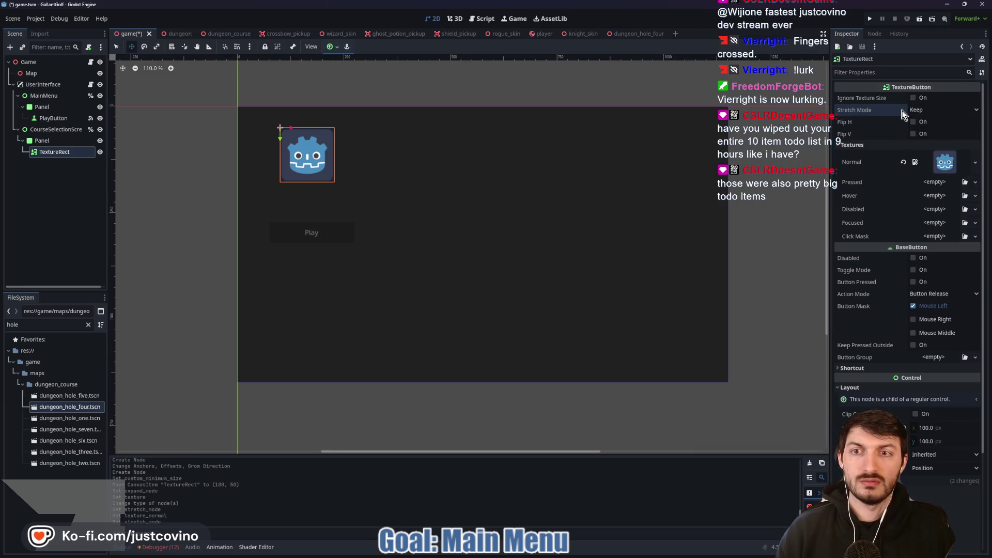
click(933, 106)
click(936, 134)
click(932, 111)
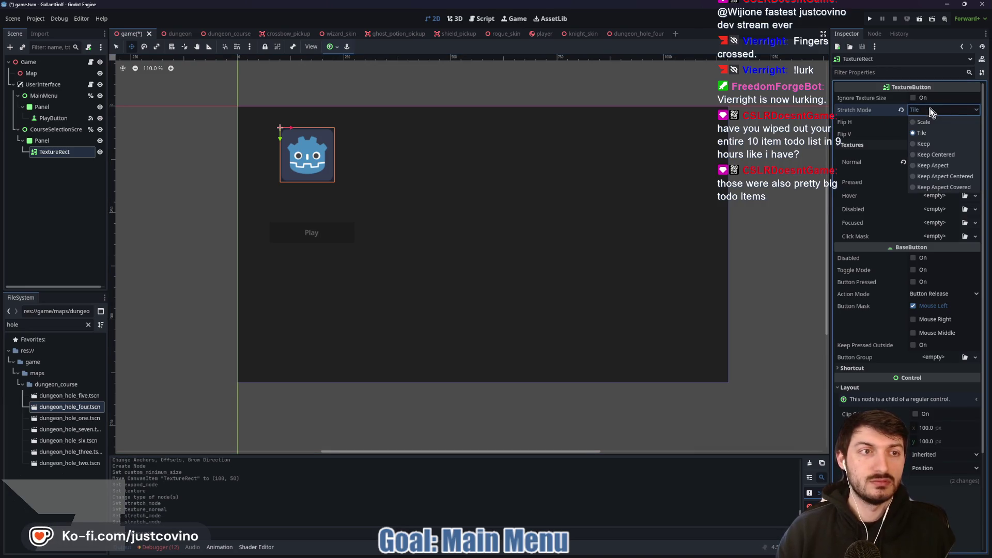
click(933, 122)
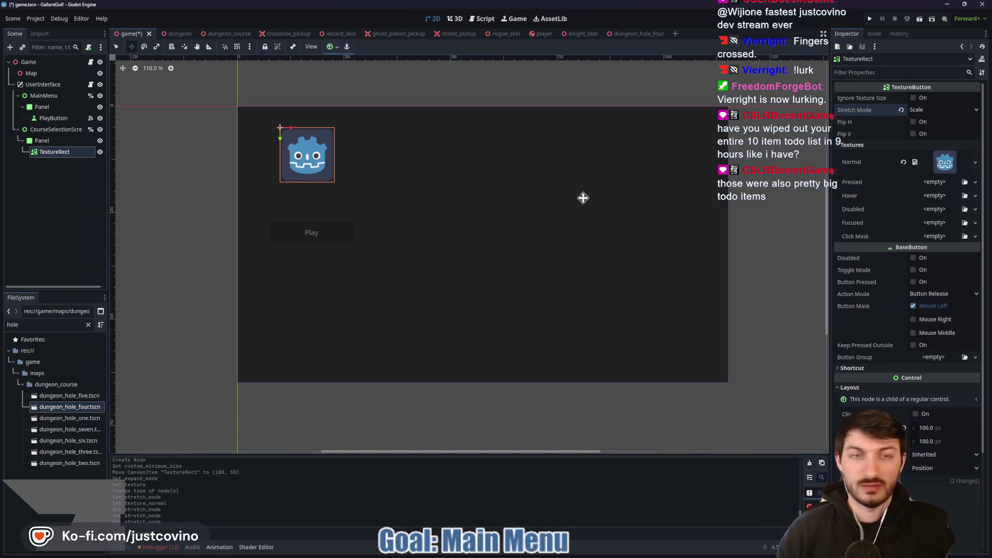
key(ctrl+s)
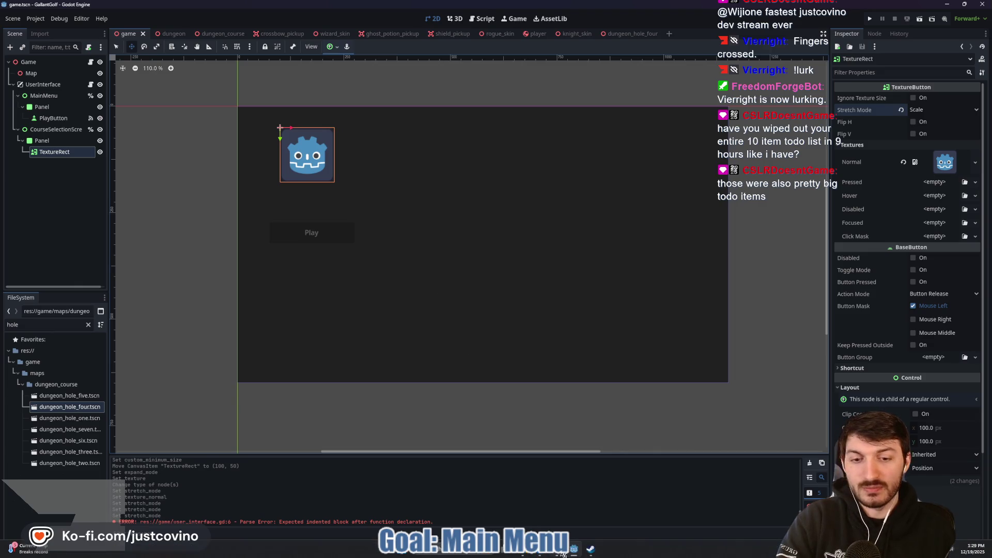
click(551, 554)
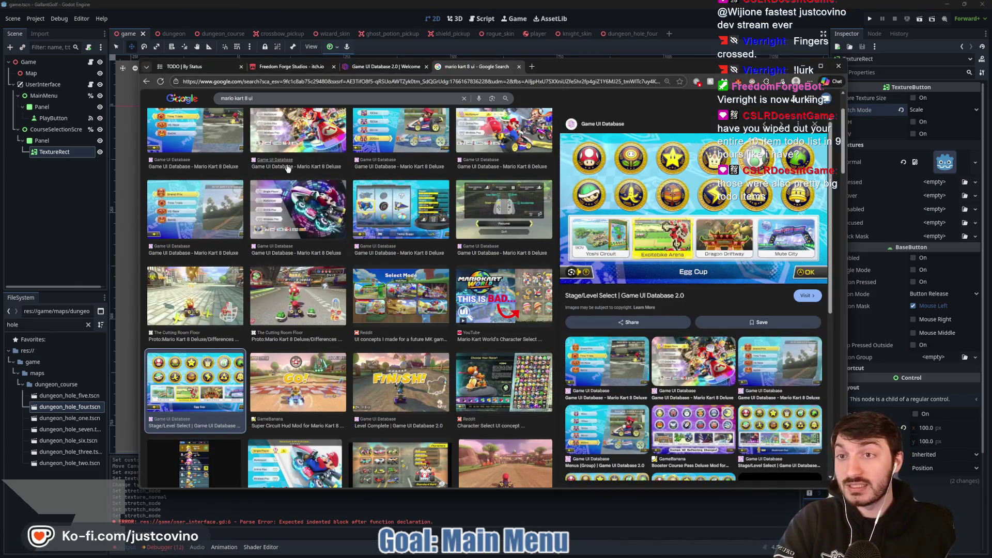
Open the Gallant Golf TODO board in Notion
click(201, 66)
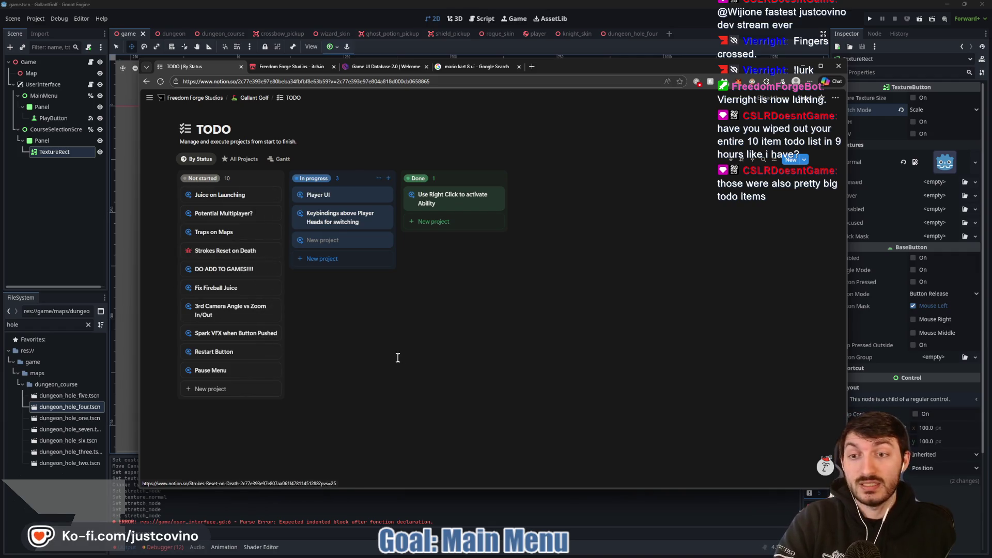
Back in Godot, turn on grid snapping and place the icon button at (64, 64)
click(66, 230)
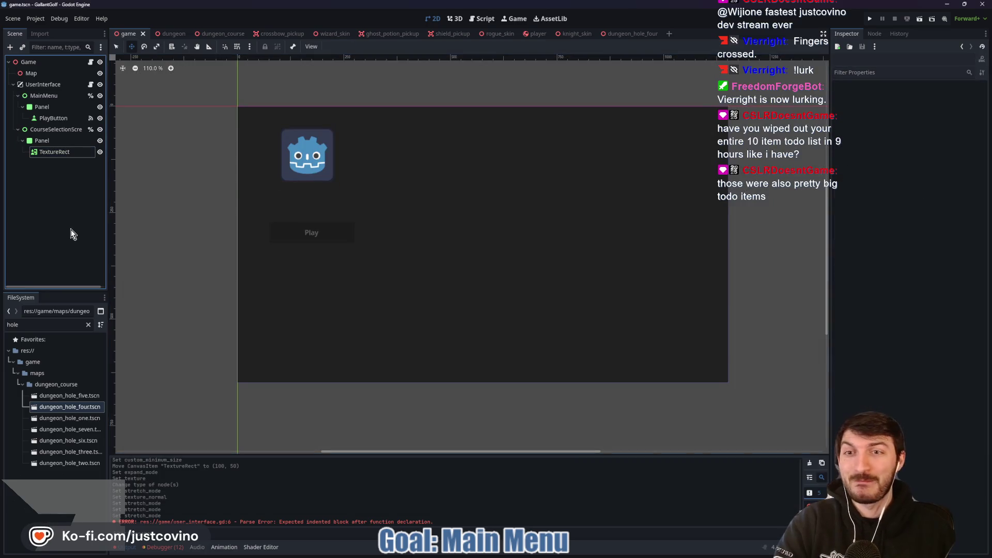
click(302, 163)
drag(302, 163, 293, 167)
click(237, 46)
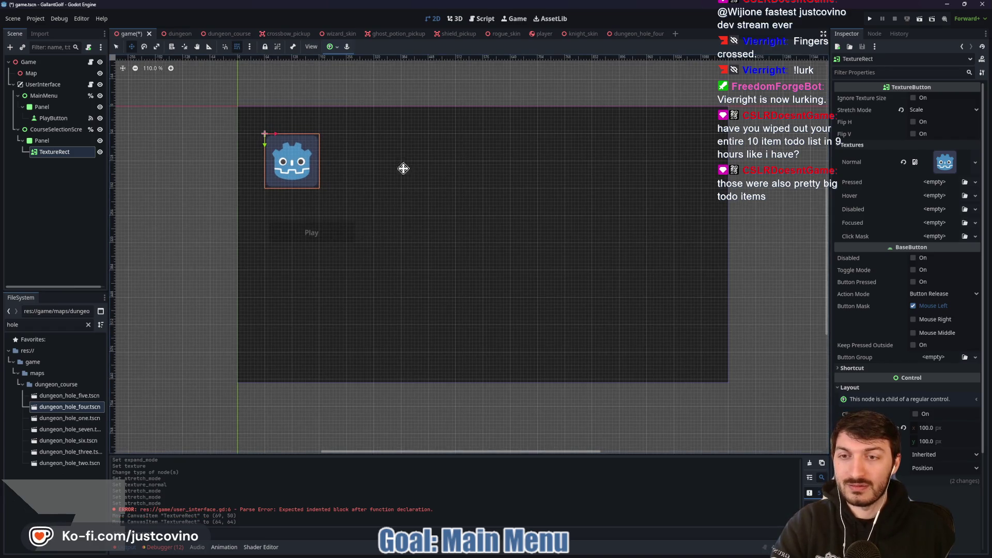
click(59, 204)
Rename the button node to DungeonCourse and save the scene
click(45, 151)
click(54, 152)
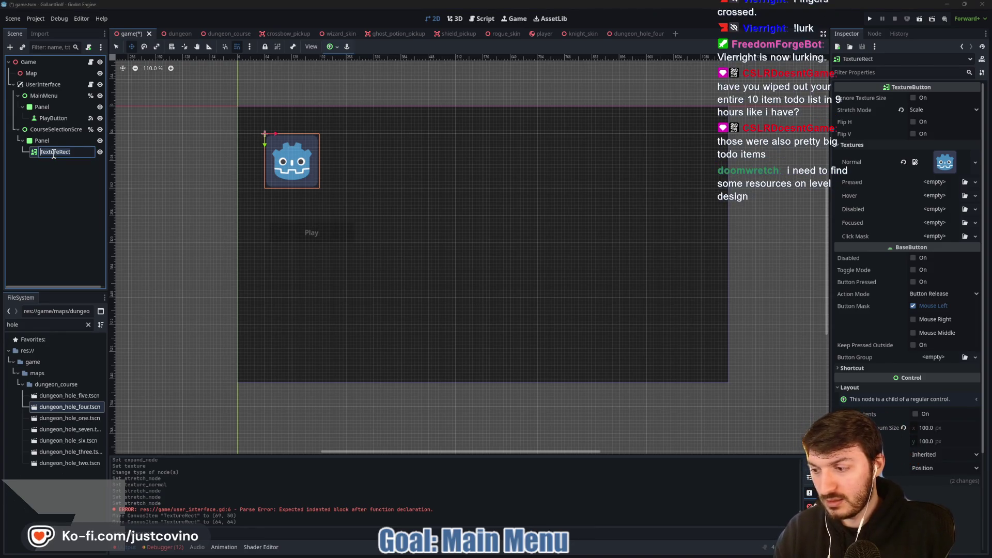
text(DungeonCourse)
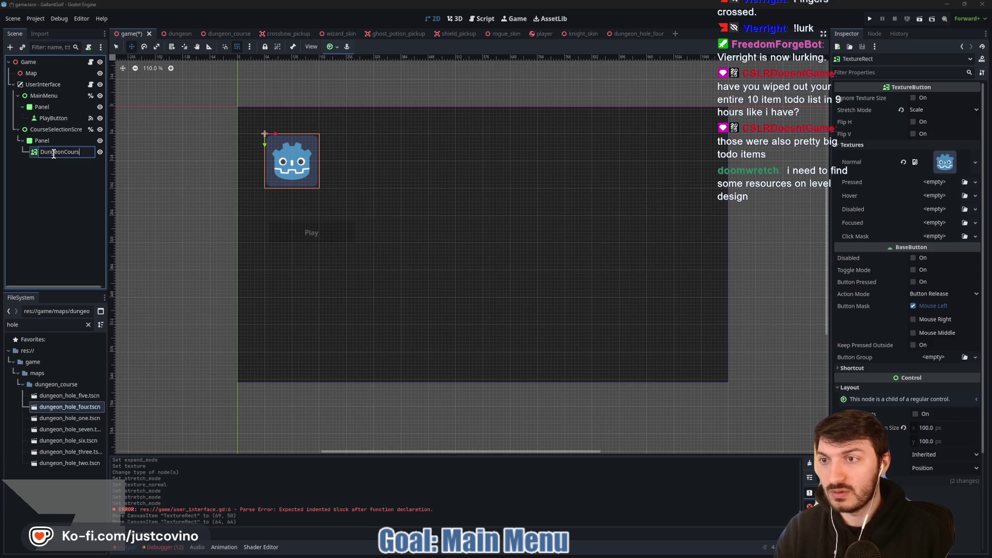
key(Return)
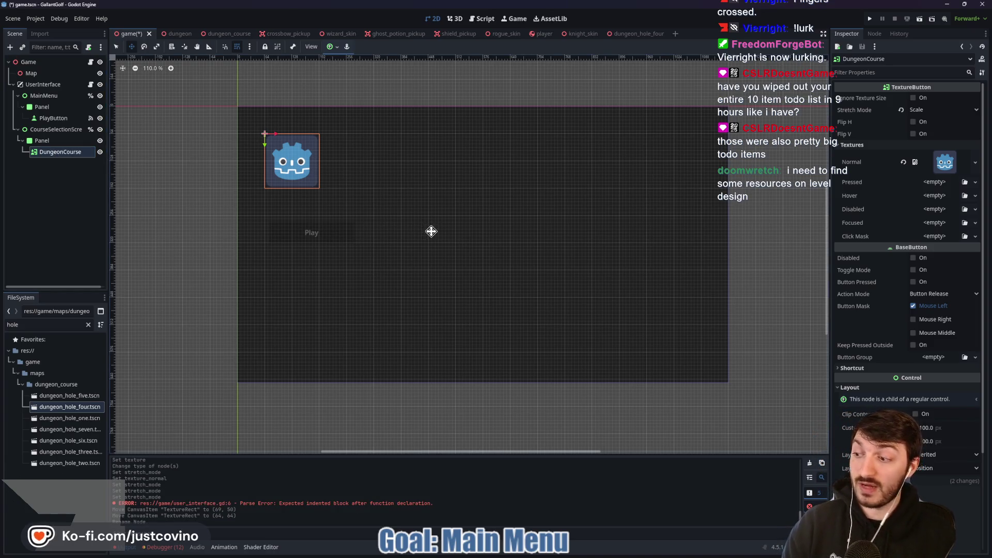
key(ctrl+s)
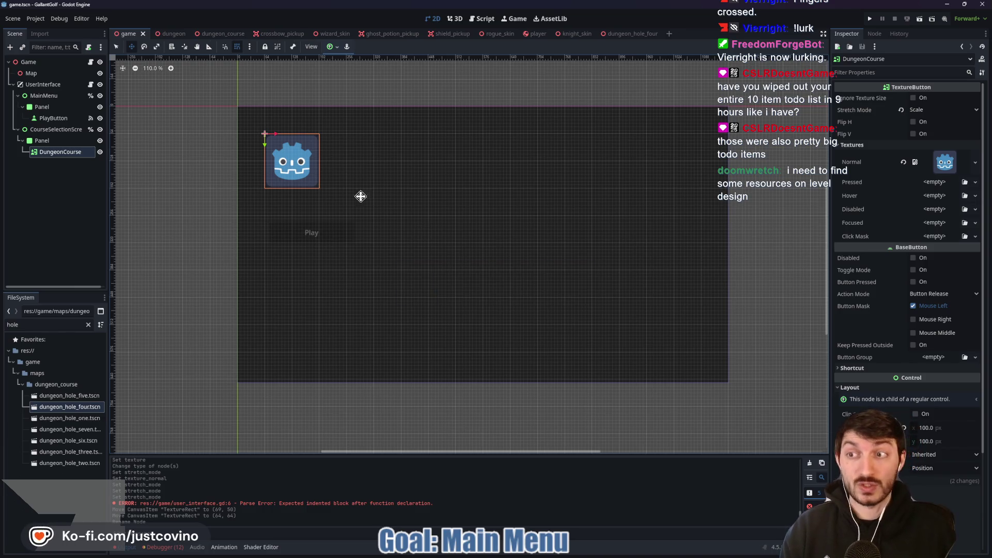
click(48, 140)
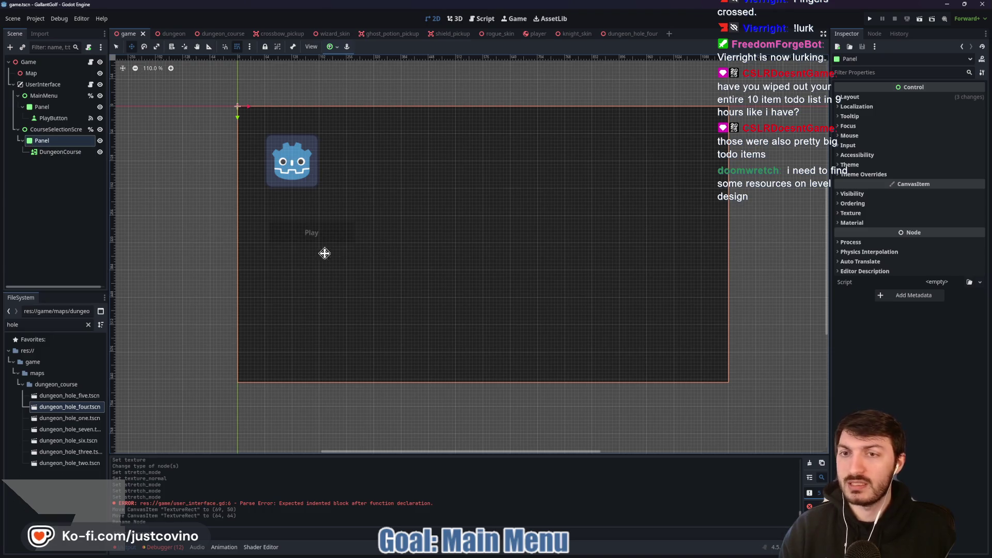
mouse_move(249, 229)
mouse_down()
mouse_move(660, 377)
mouse_move(649, 383)
mouse_move(720, 373)
mouse_up()
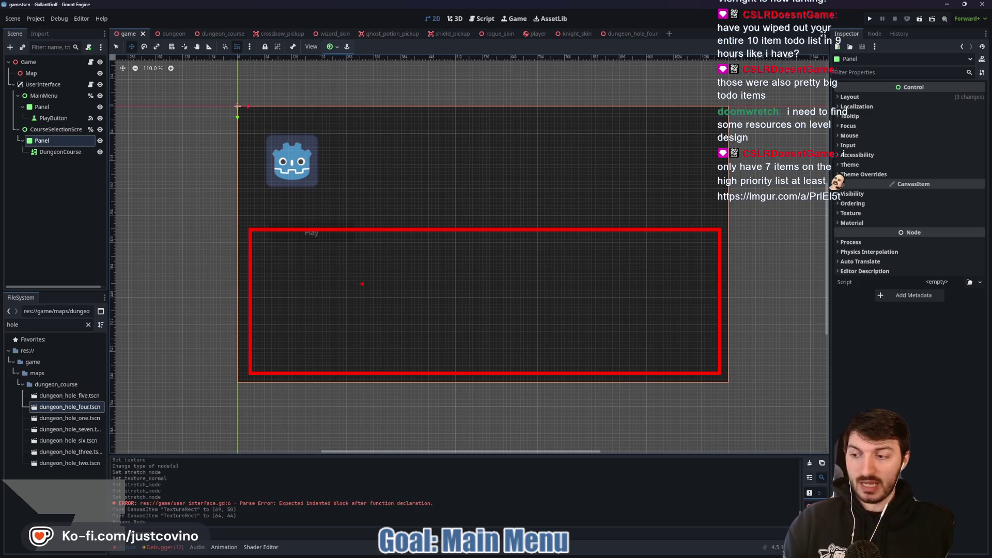
key(Escape)
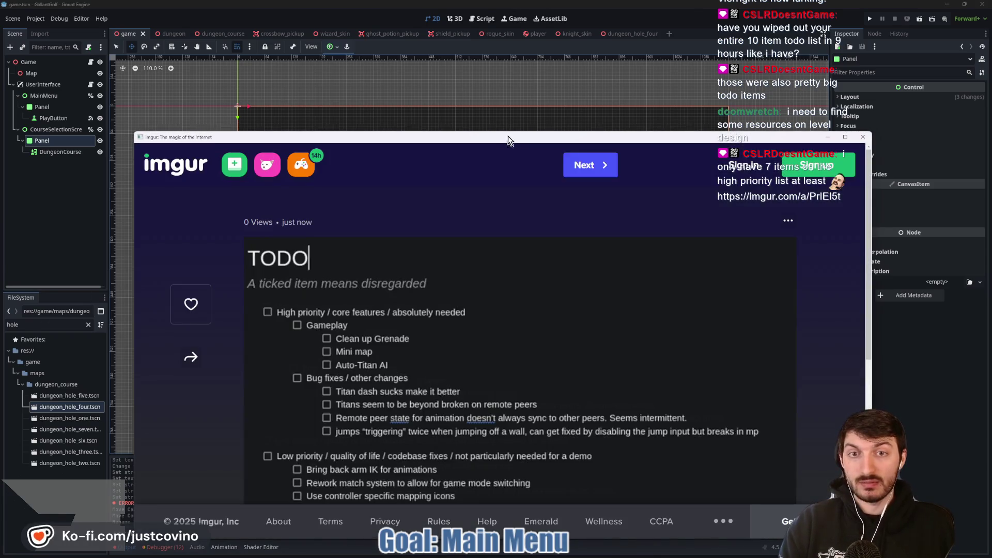
Scroll through the Imgur TODO list, point an arrow at the Auto-Titan AI item, then close it
drag(506, 135, 484, 85)
scroll(477, 207, down, 3)
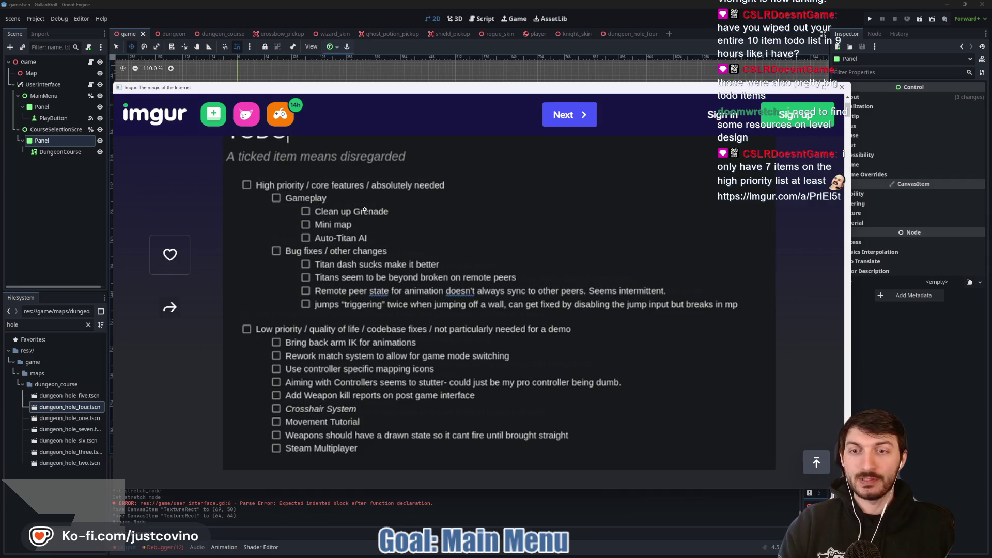
scroll(364, 209, up, 1)
scroll(387, 208, down, 2)
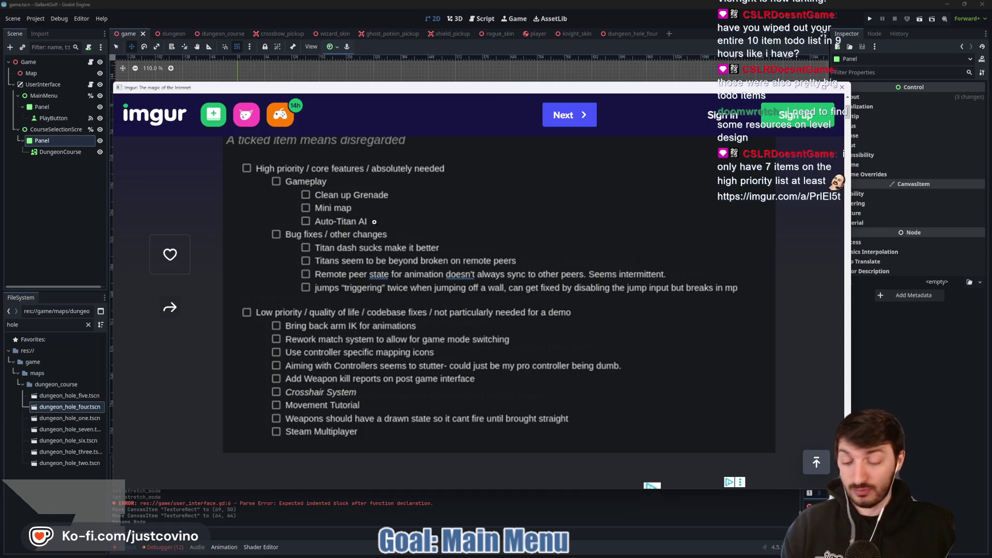
mouse_move(408, 219)
mouse_down()
mouse_move(374, 220)
mouse_move(469, 212)
mouse_up()
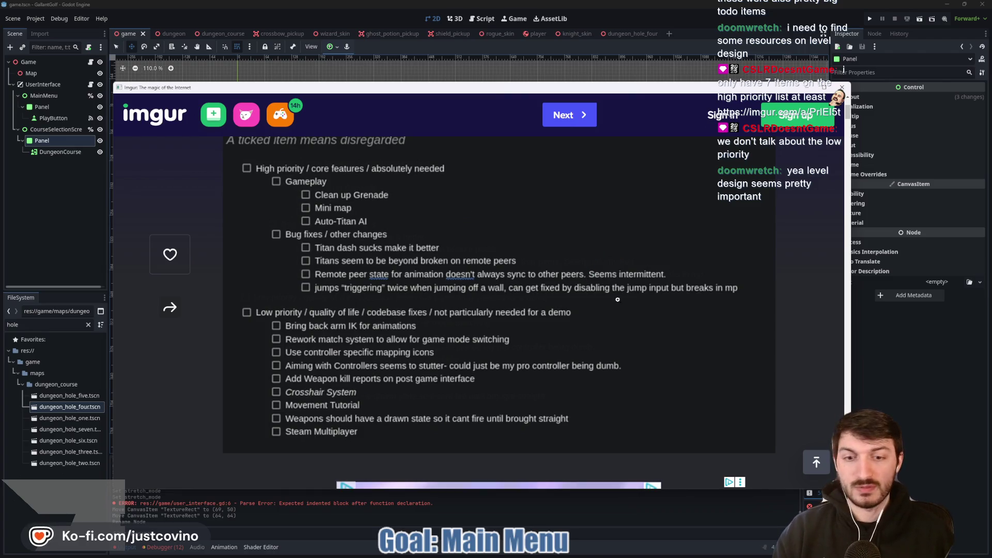
click(841, 87)
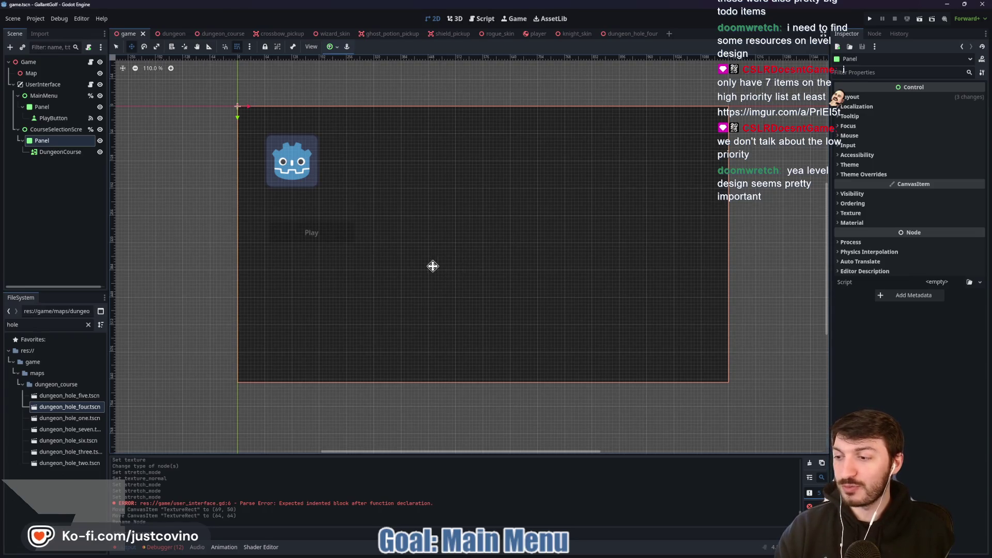
click(58, 152)
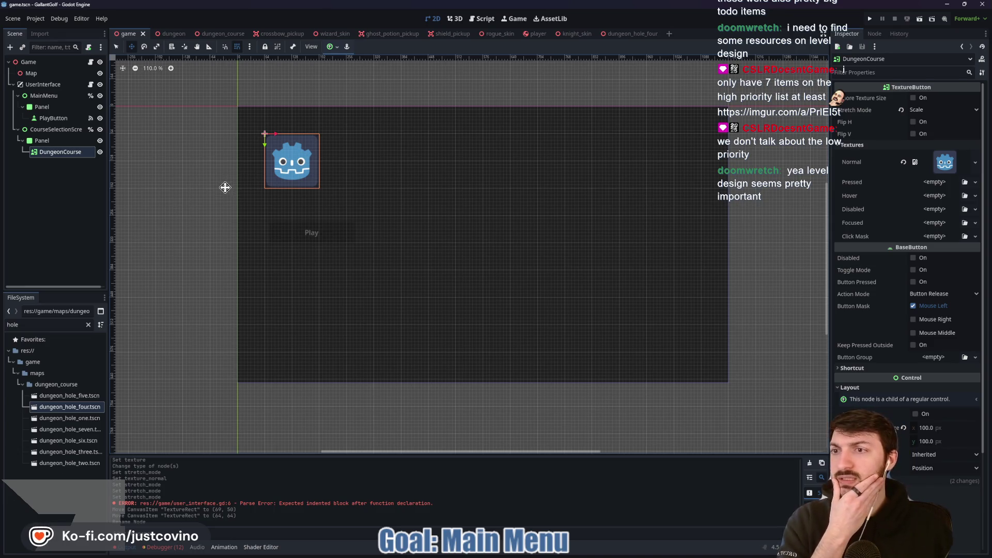
click(57, 131)
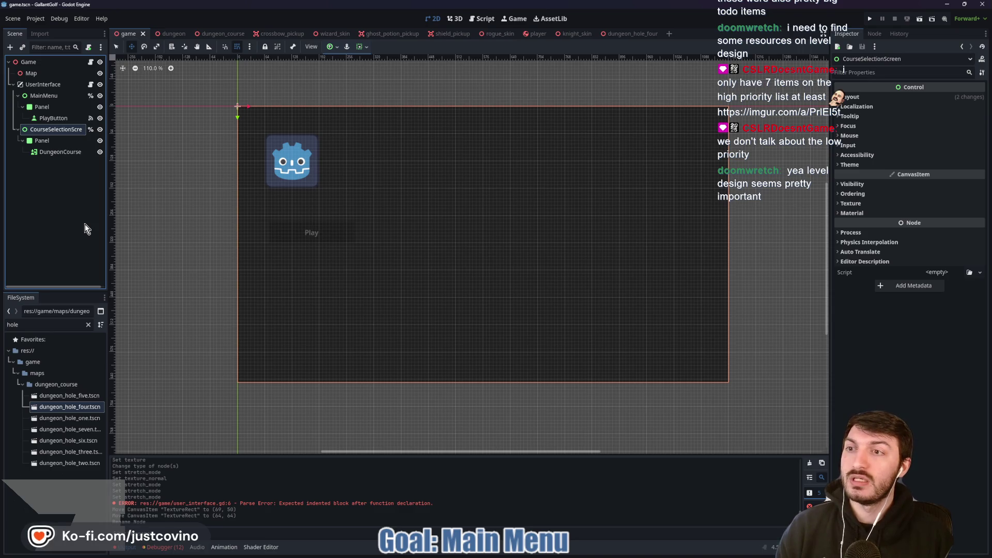
Add a GridContainer under CourseSelectionScreen and anchor it HCenter Wide
key(ctrl+a)
text(grid)
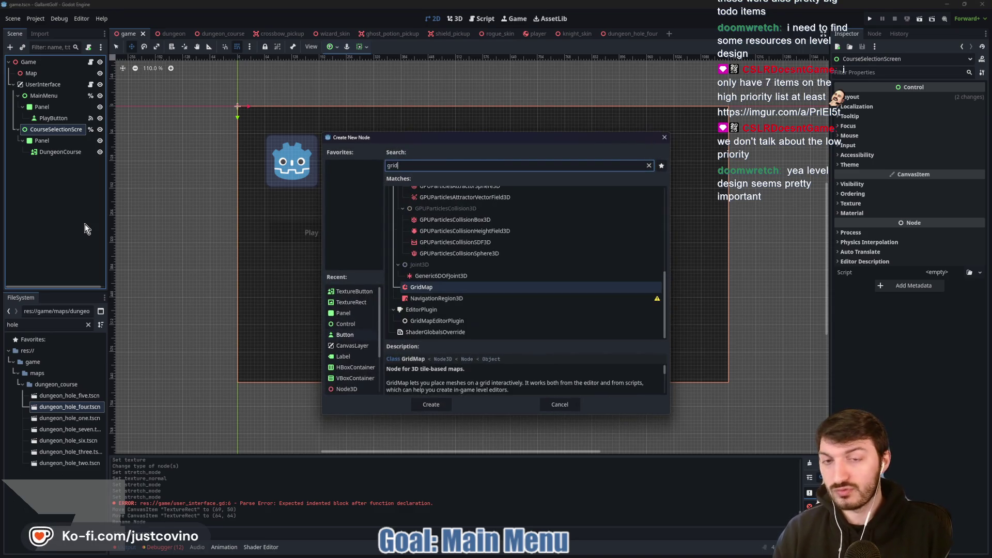
text(con)
key(Return)
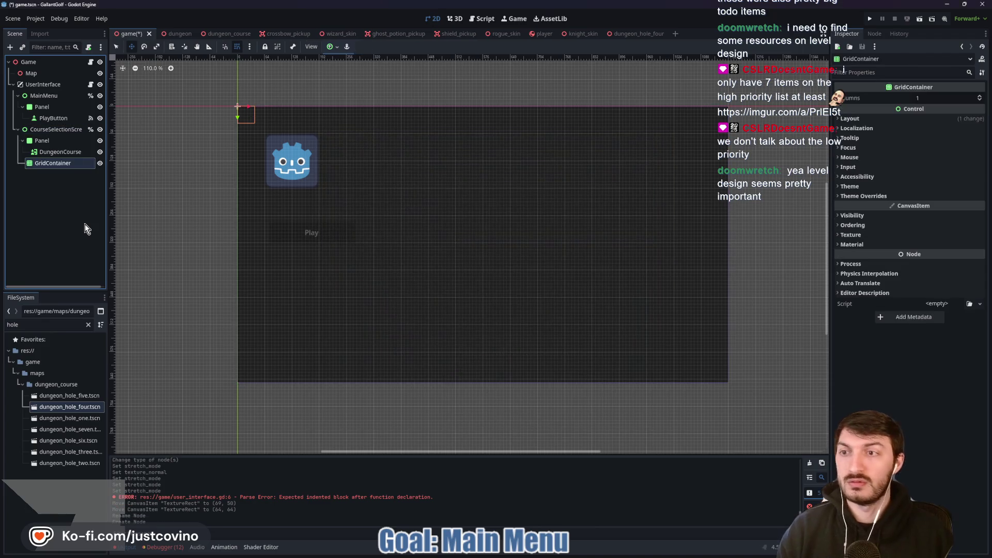
click(332, 47)
click(377, 90)
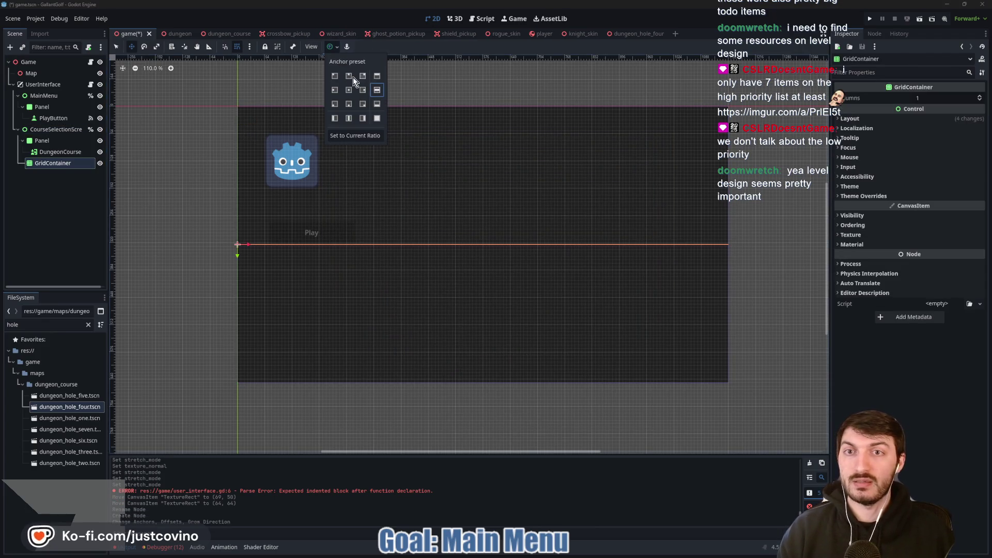
click(333, 48)
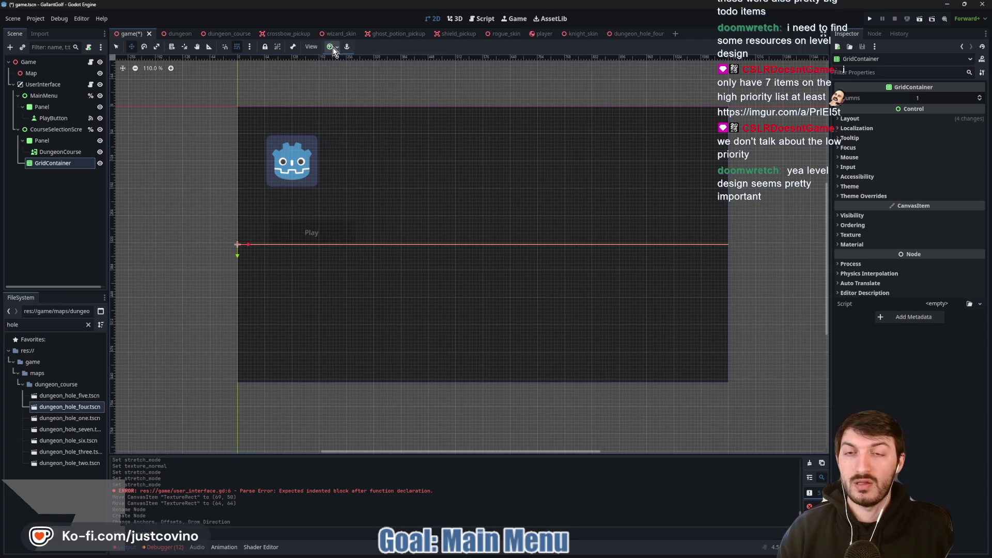
Set the GridContainer's Layout Columns to 2, then to 9
click(880, 119)
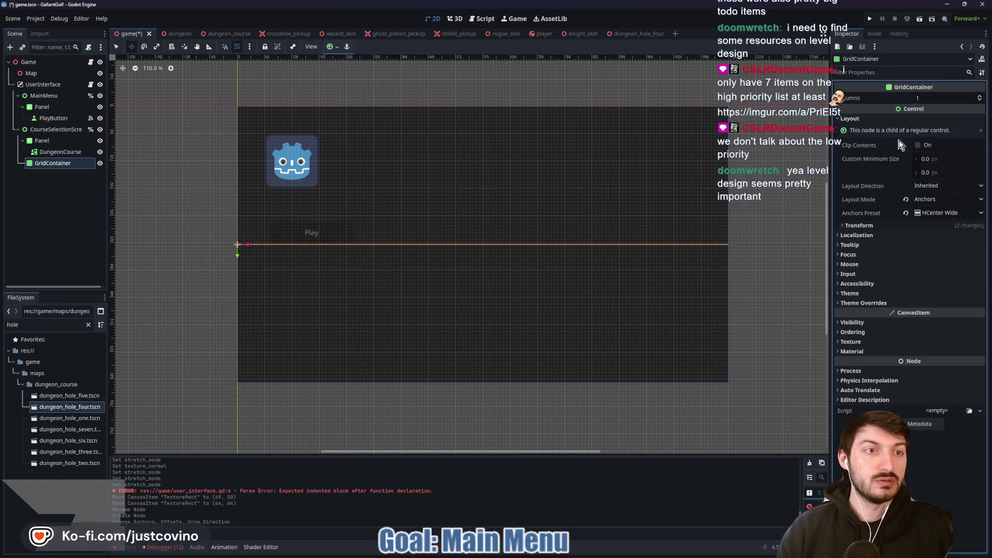
click(927, 97)
text(2)
key(Return)
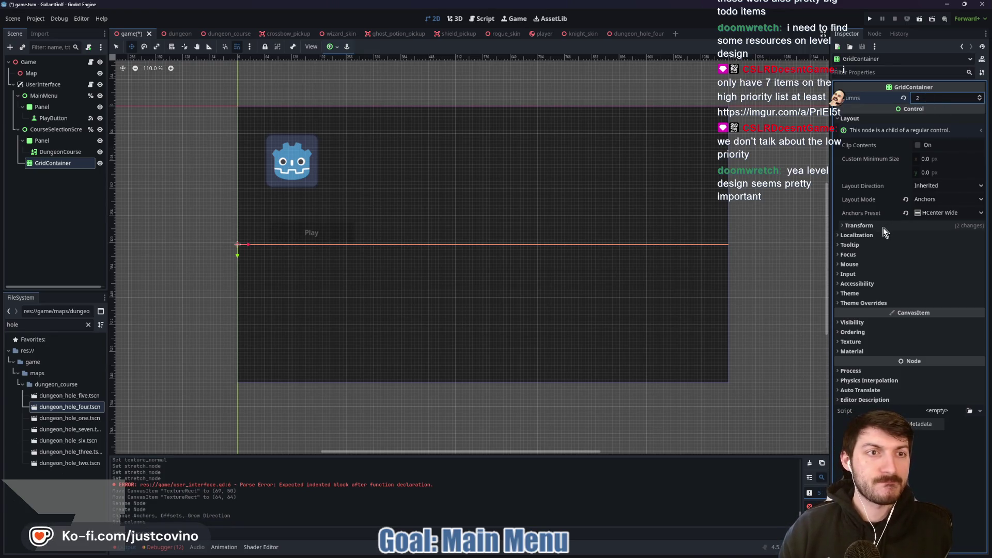
click(937, 97)
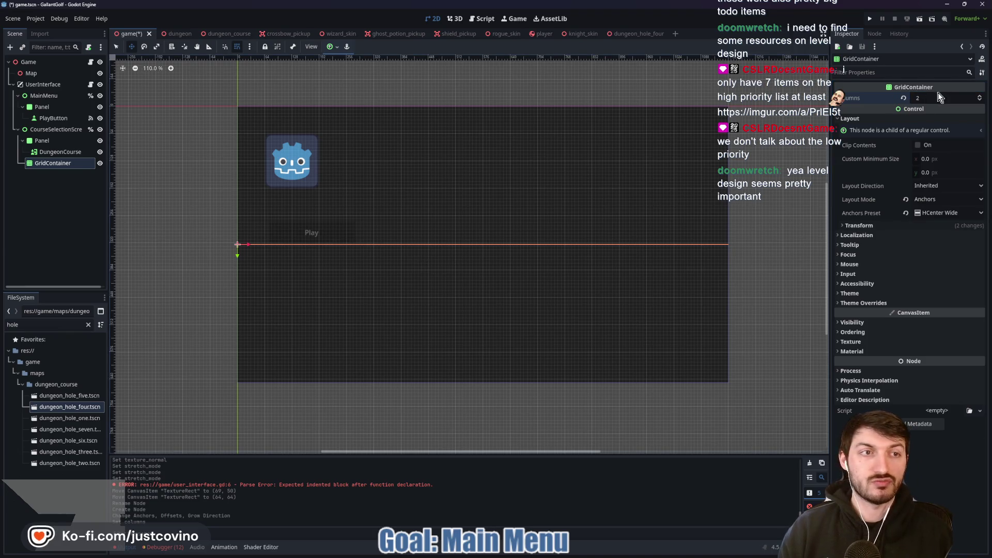
text(9)
key(Return)
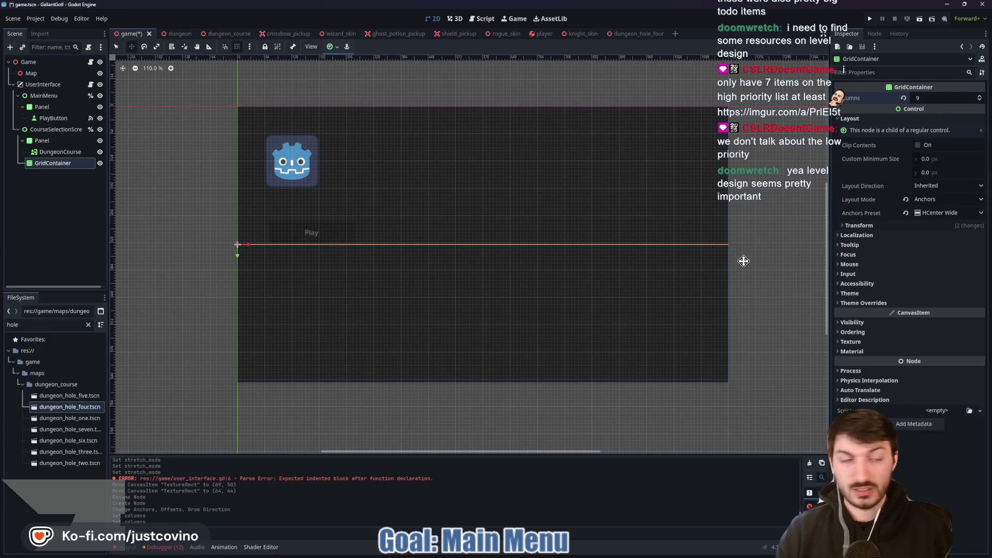
Give the grid a 1150 × 500 px custom minimum size and drag it down to about (0, 144)
click(942, 160)
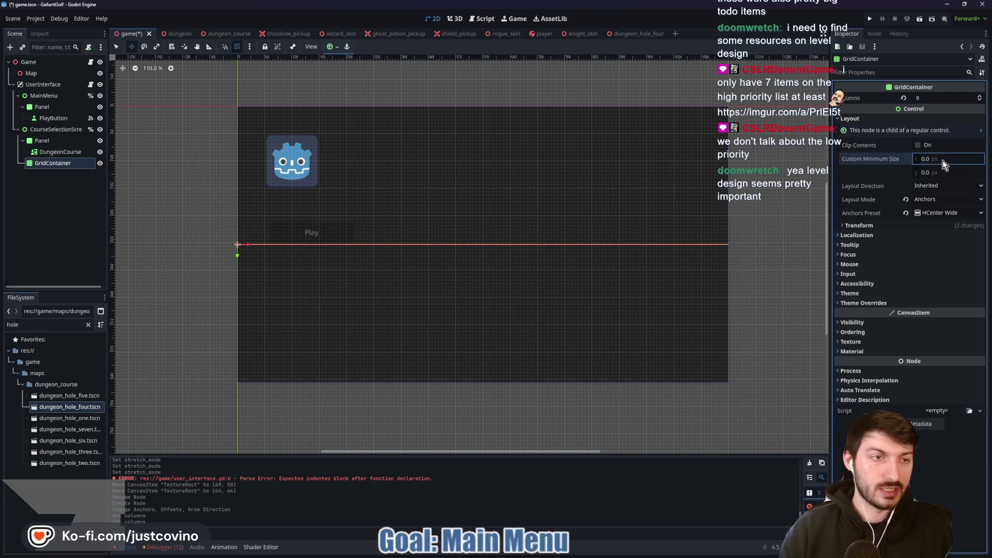
click(880, 226)
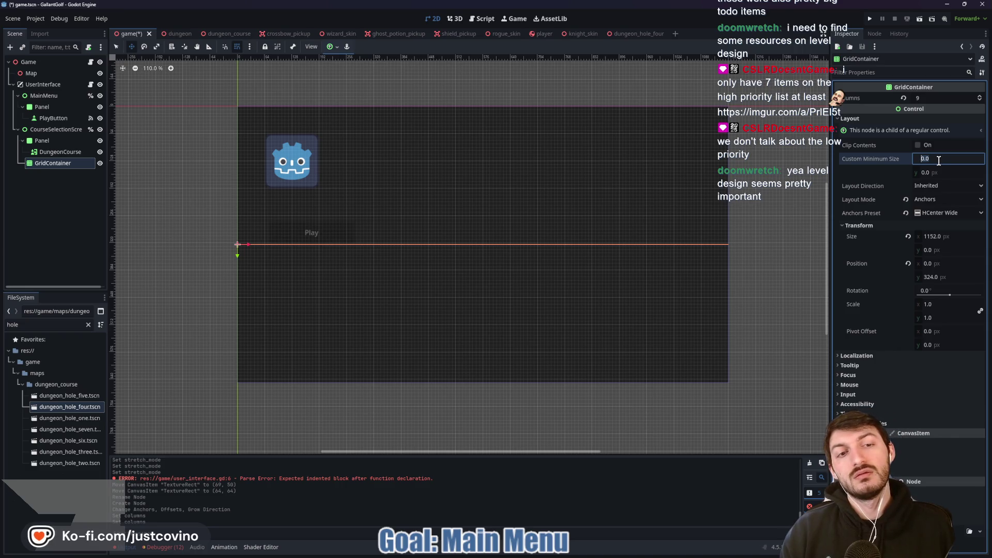
text(11)
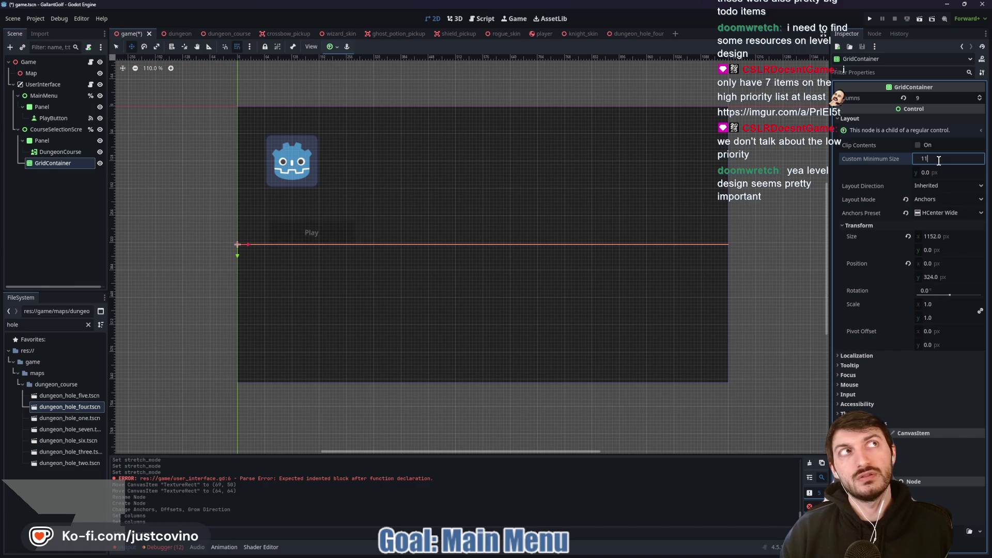
text(50)
key(Return)
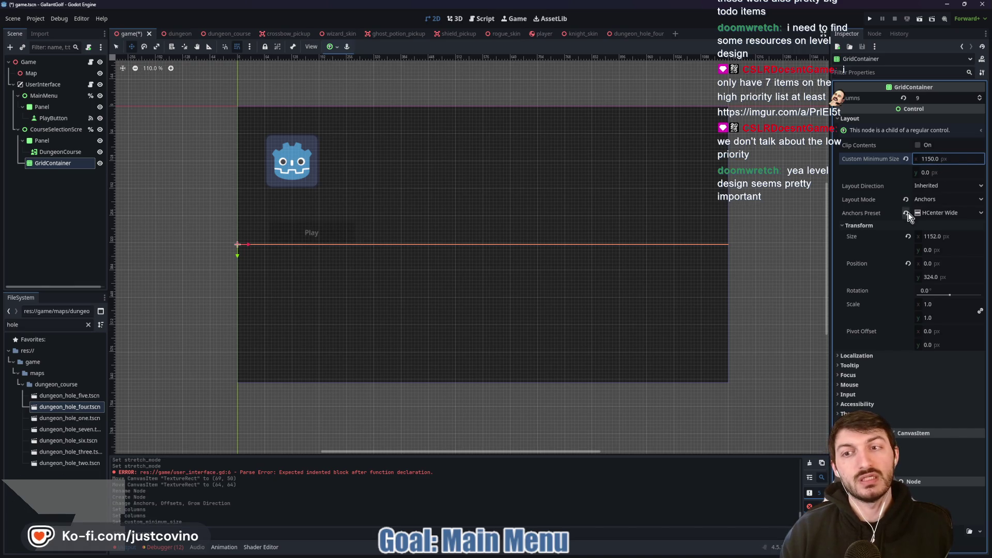
click(940, 173)
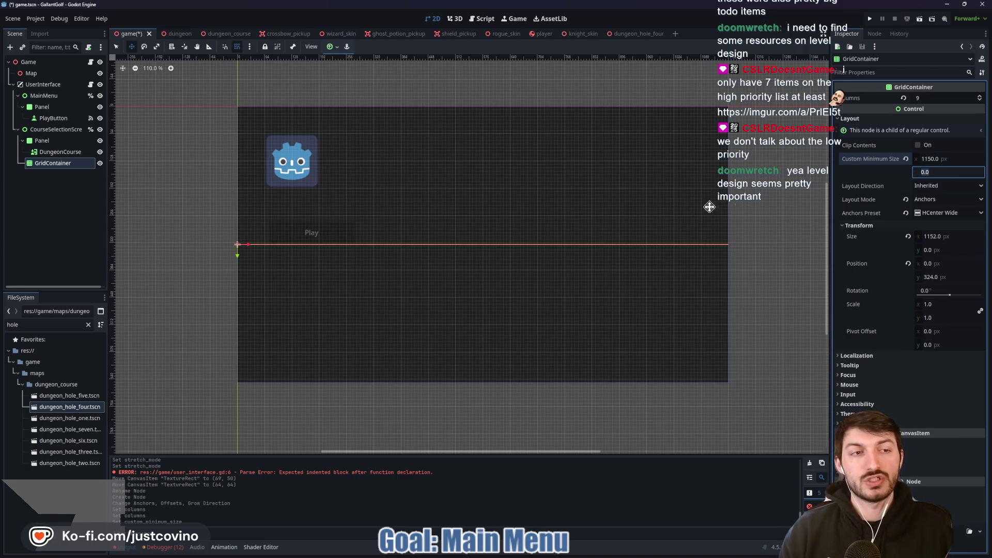
click(945, 173)
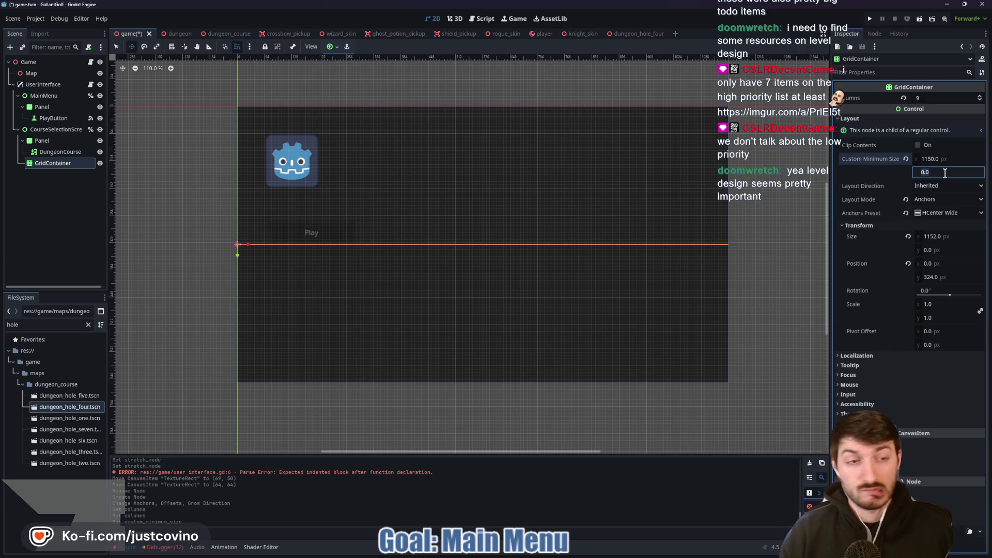
text(500)
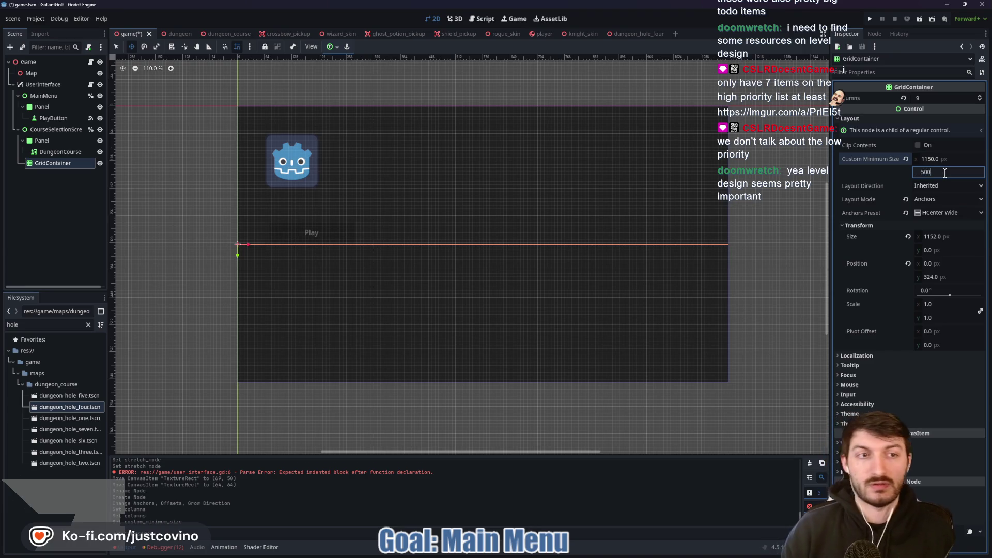
key(Return)
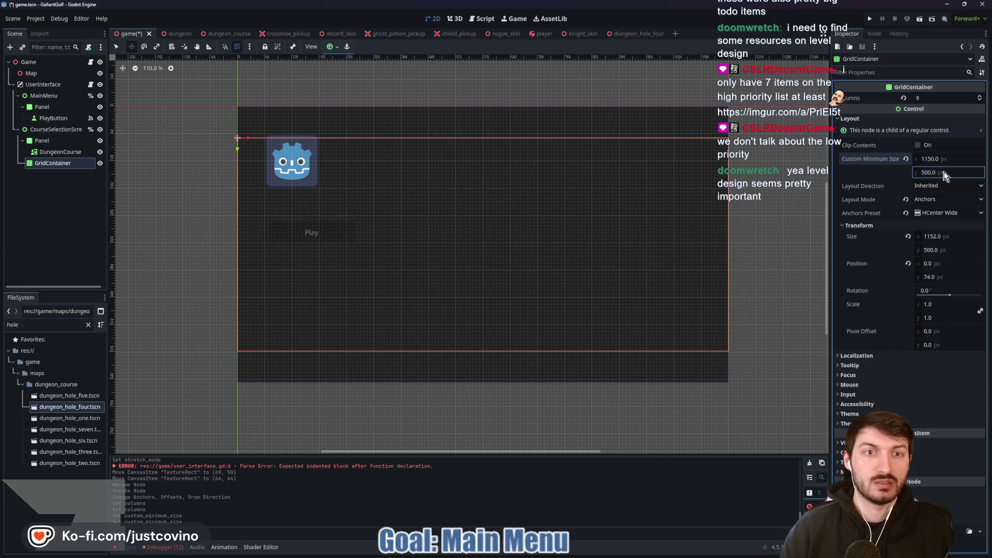
drag(484, 212, 482, 240)
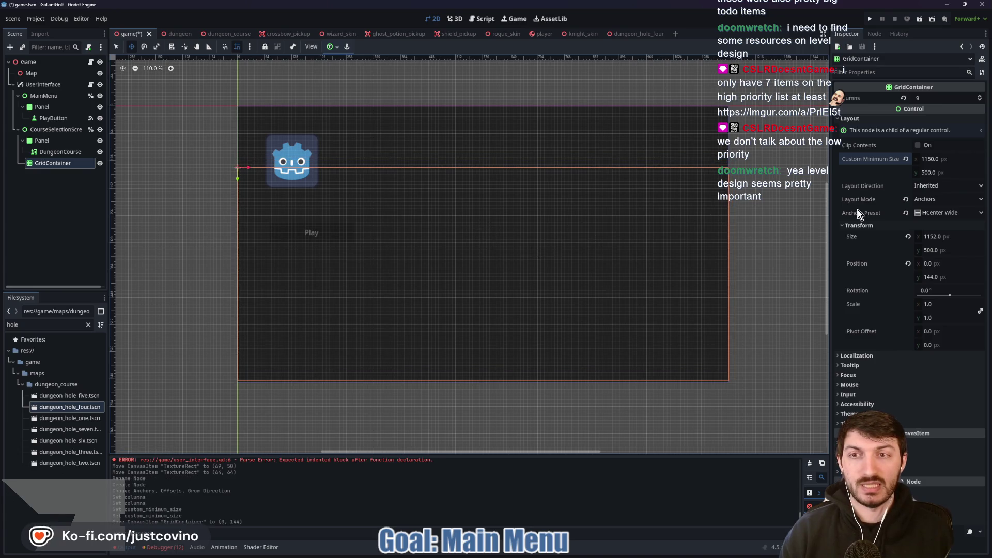
Set the grid's minimum width to 1140 px and anchor it Center Bottom
click(943, 159)
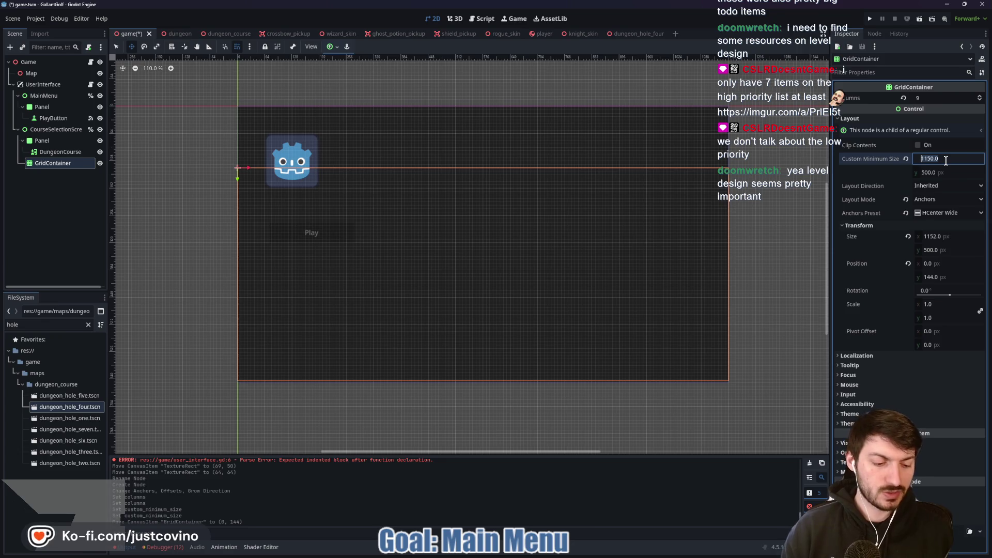
text(1140)
key(Return)
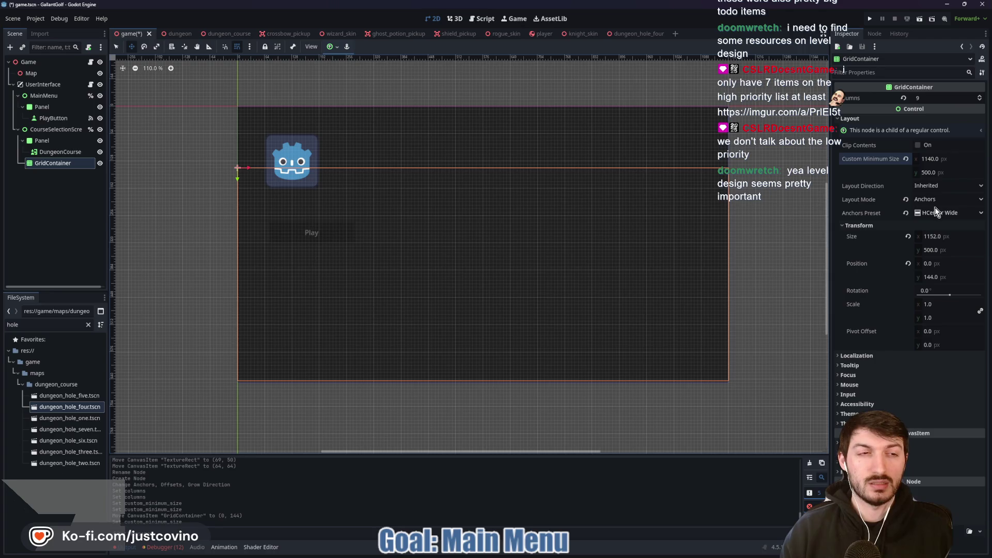
click(346, 48)
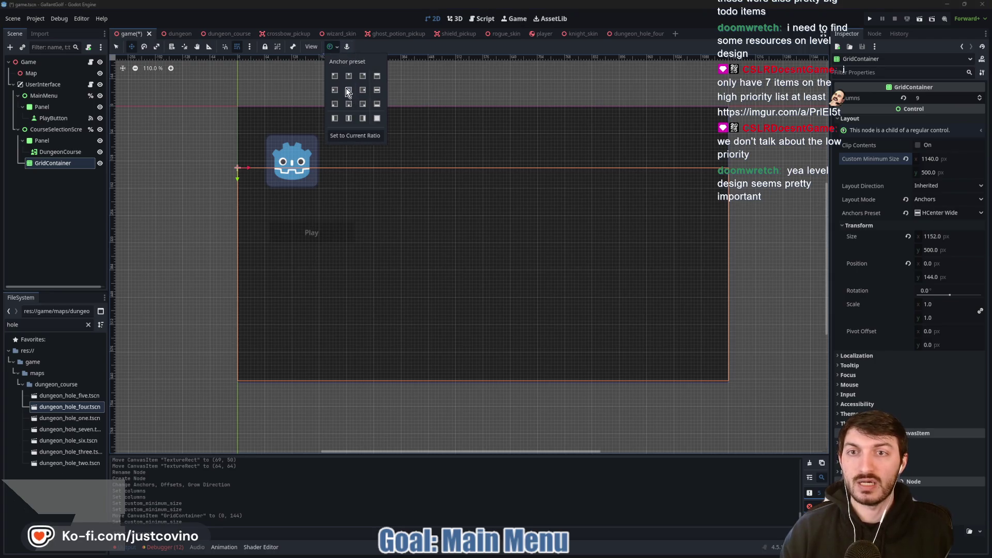
click(348, 89)
click(333, 47)
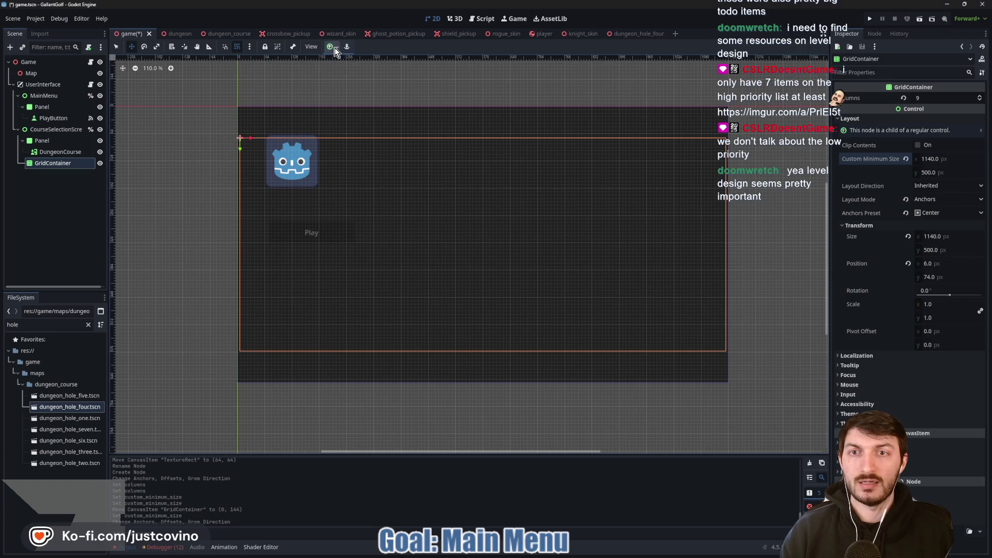
click(333, 48)
click(349, 103)
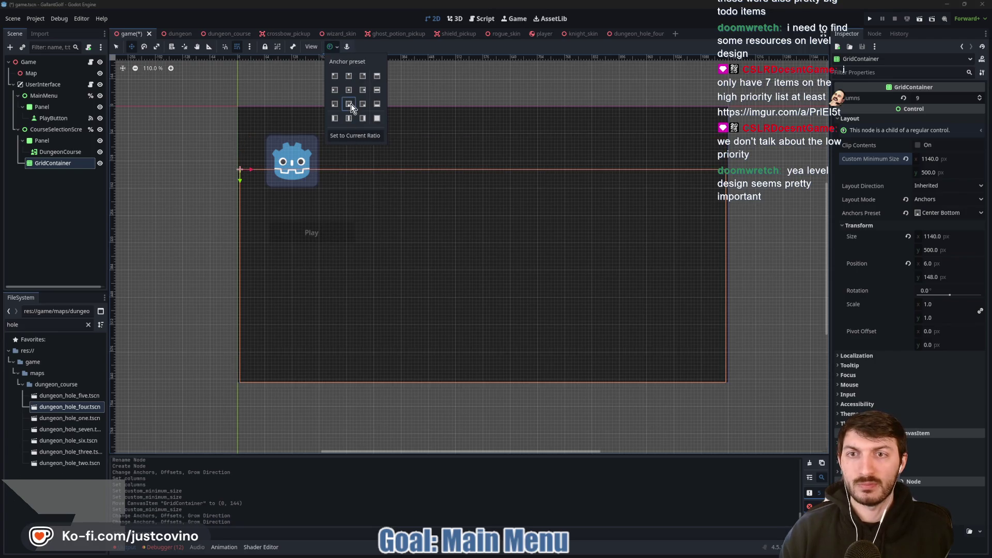
click(333, 48)
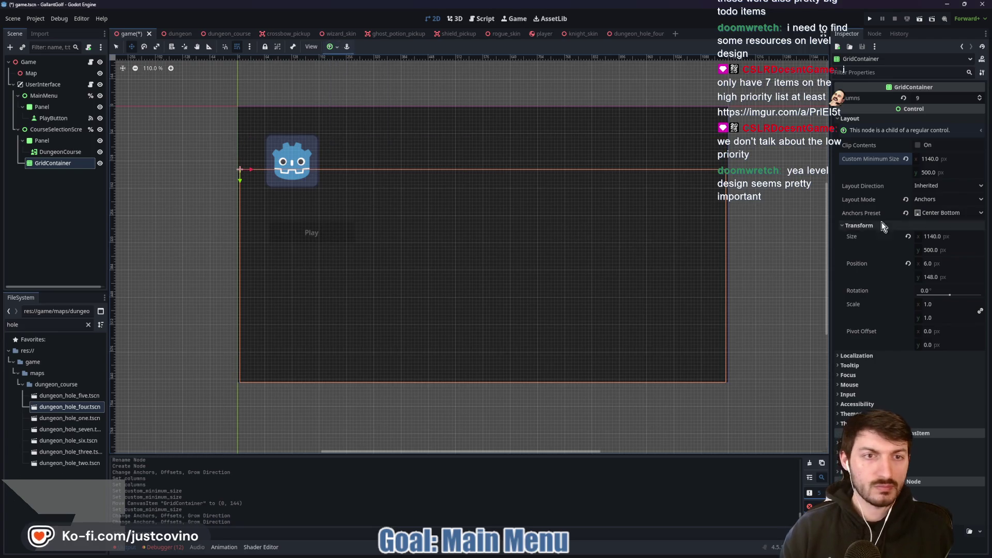
Reduce the minimum width to 1100 px, nudge the grid, and reapply the Center Bottom anchor
click(952, 158)
text(1)
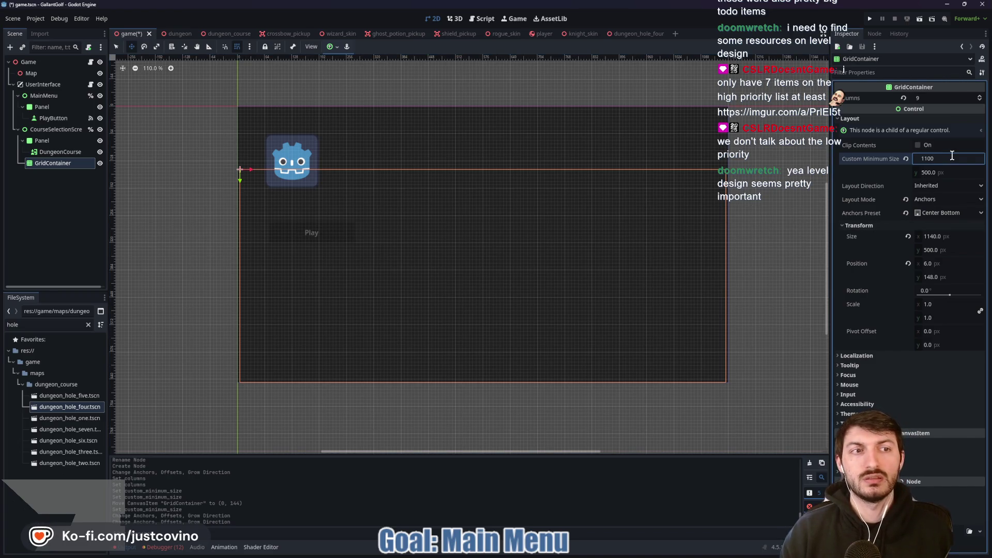
key(Return)
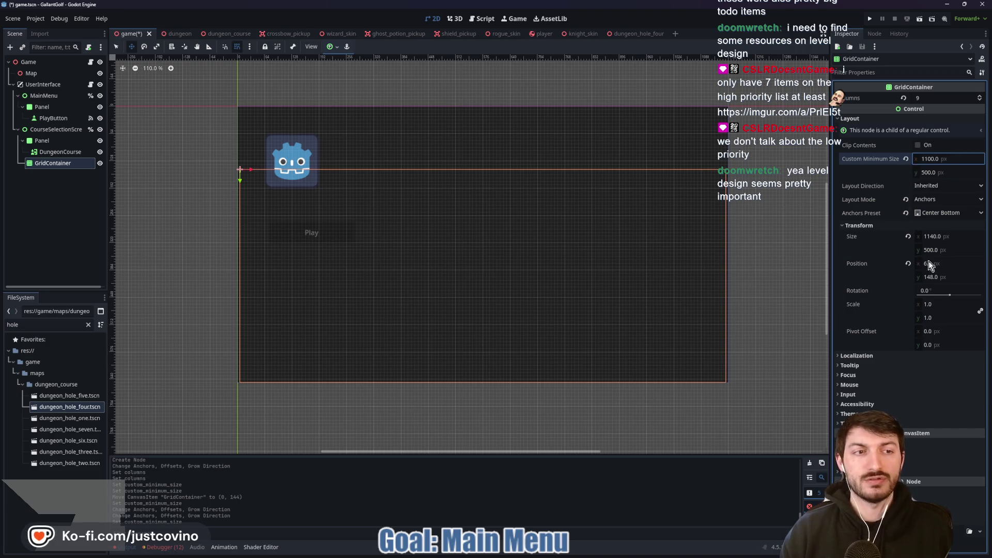
click(908, 236)
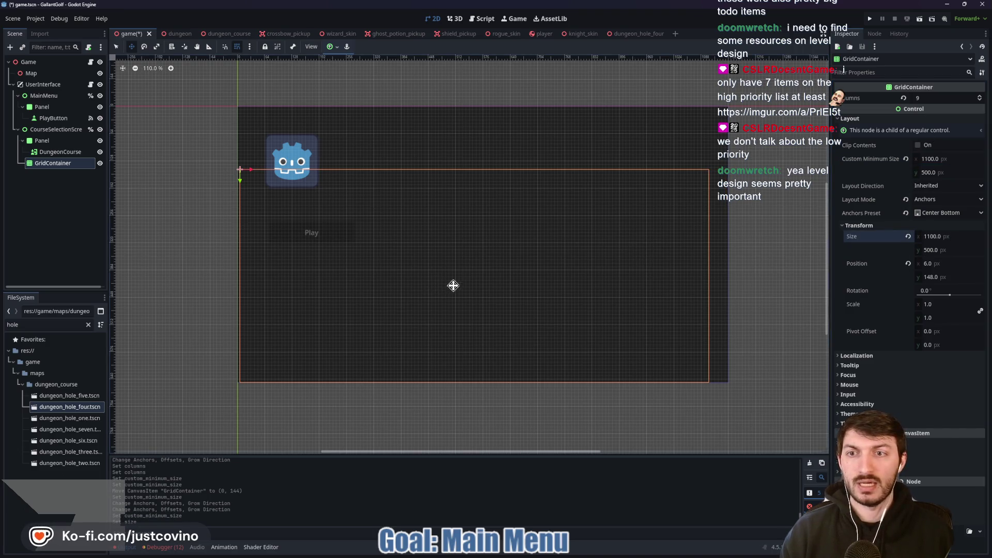
drag(465, 284, 474, 284)
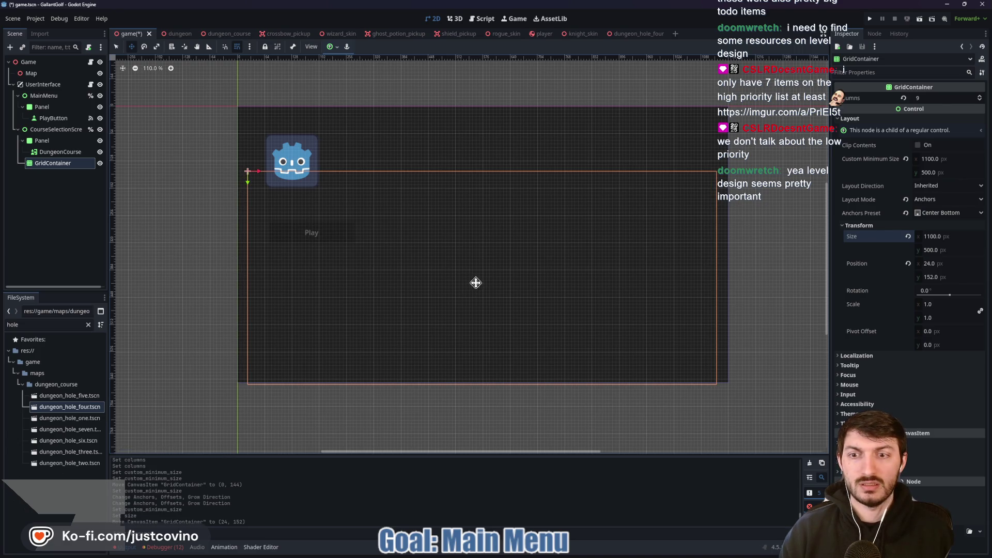
click(334, 46)
click(349, 104)
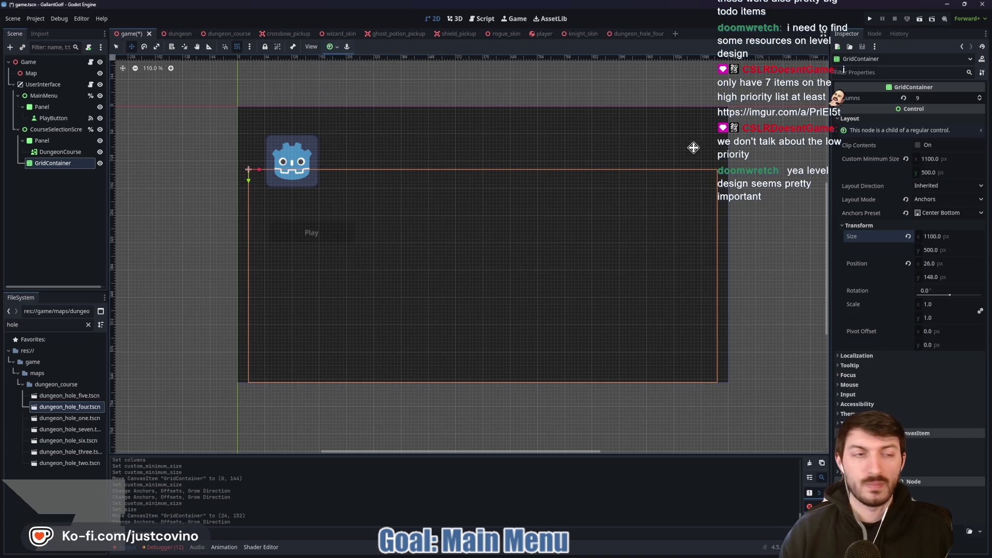
Try minimum heights of 400 then 350 px and re-anchor the grid Center Bottom
click(942, 173)
text(400)
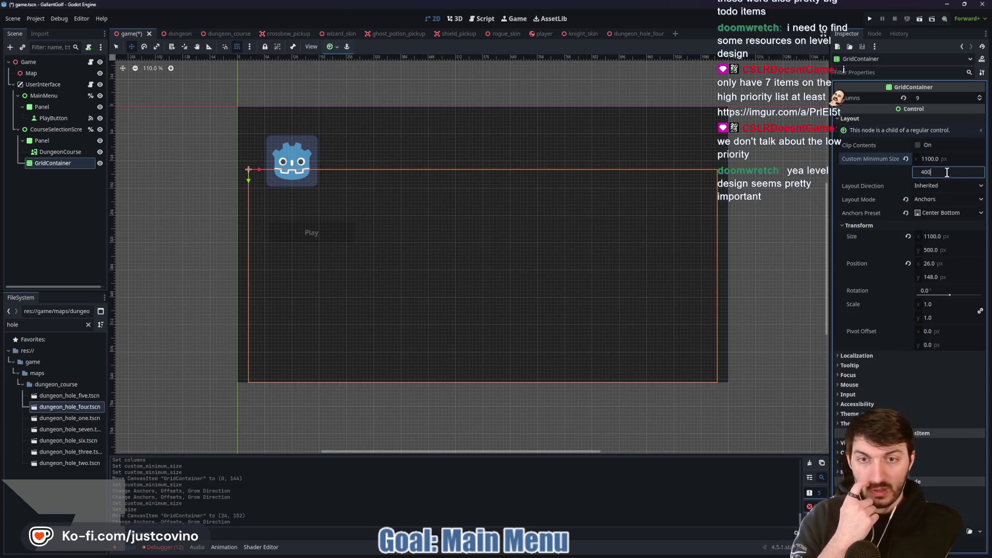
key(Return)
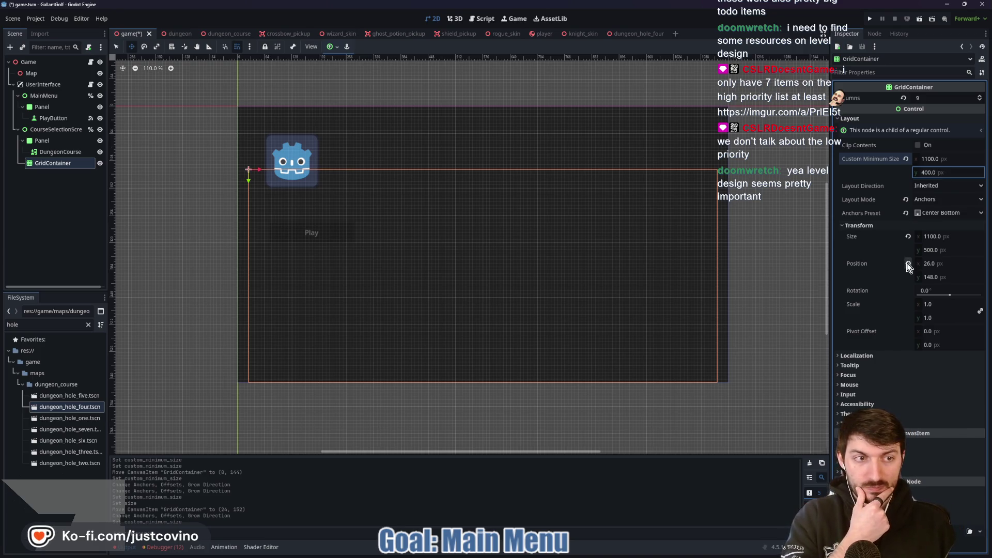
click(908, 238)
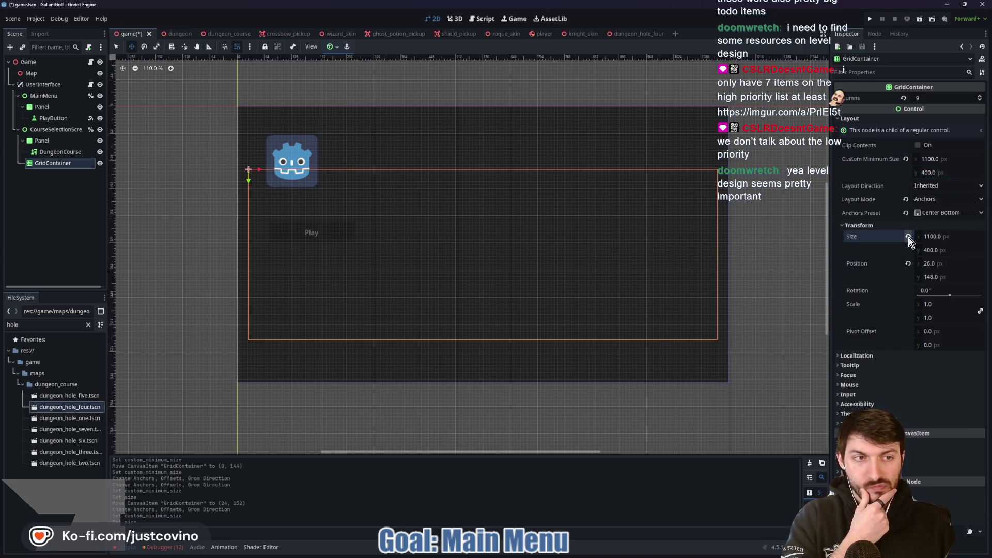
click(940, 173)
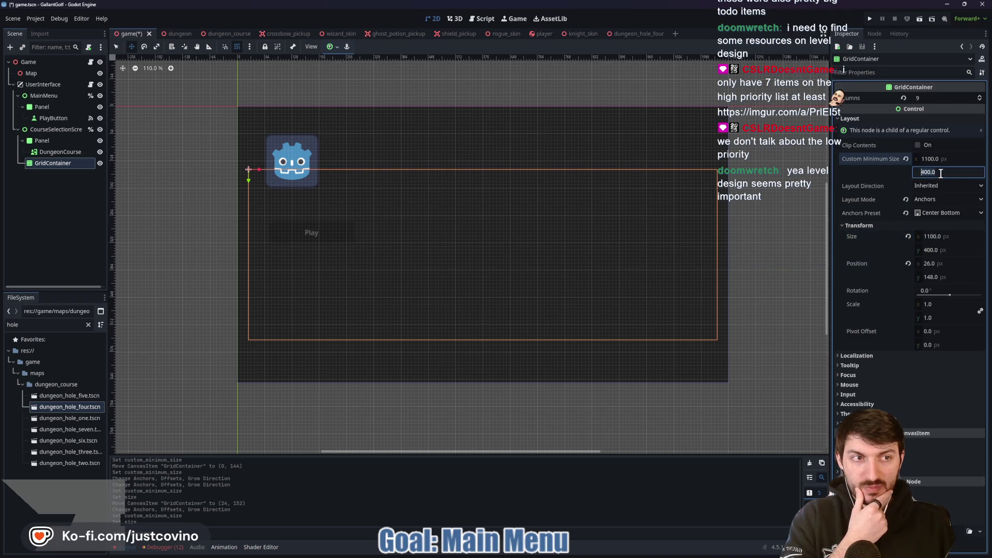
text(350)
key(Return)
key(Return)
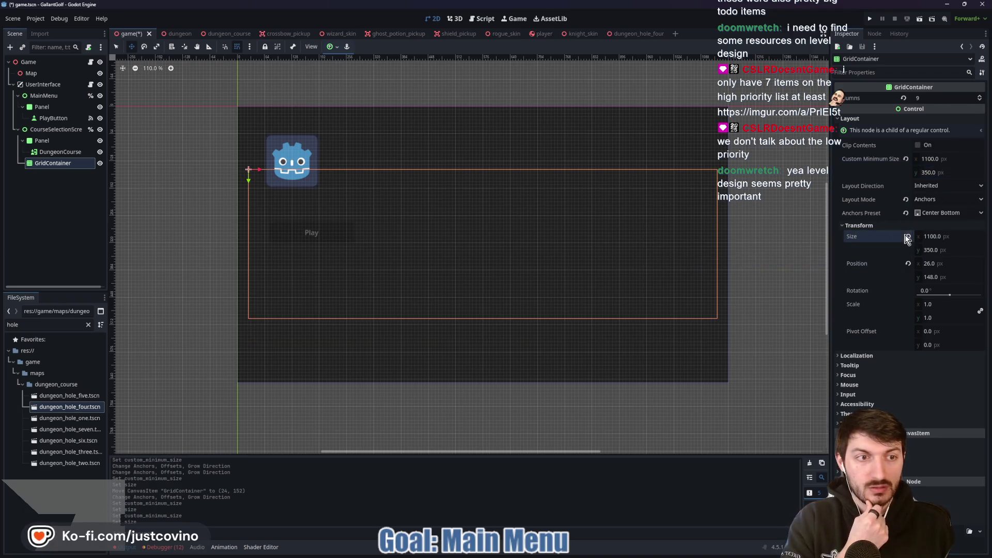
click(333, 47)
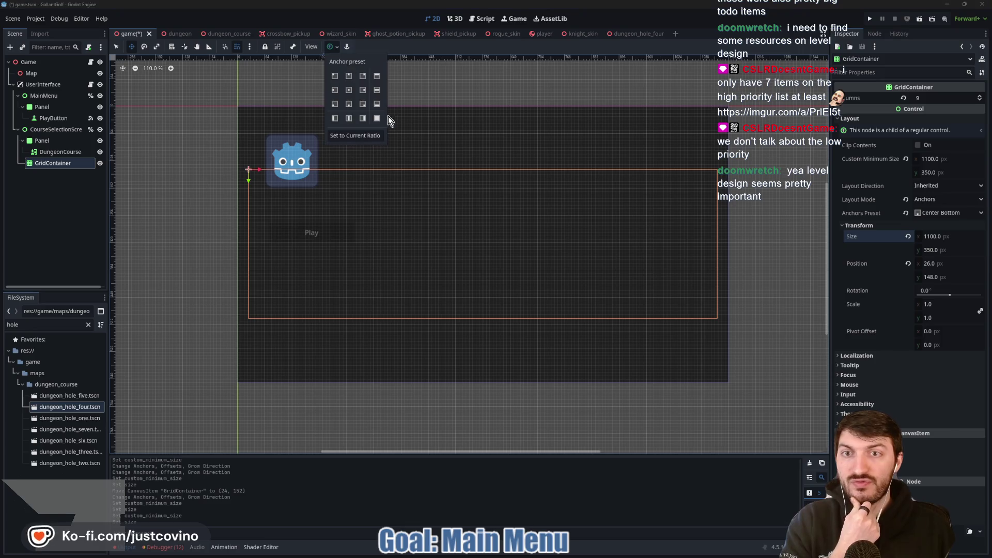
click(349, 105)
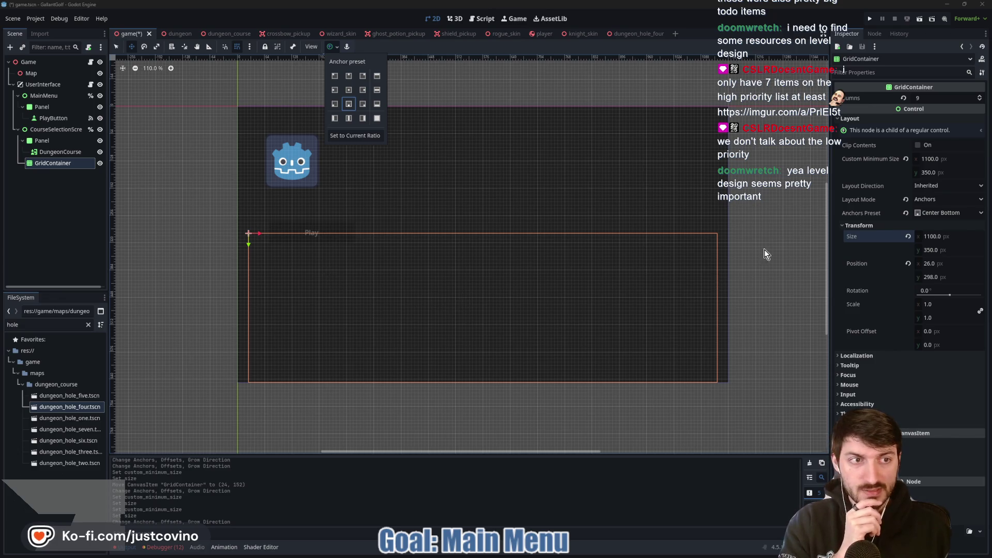
Settle on a 300 px minimum height and reapply Center Bottom so the grid shrinks
click(952, 175)
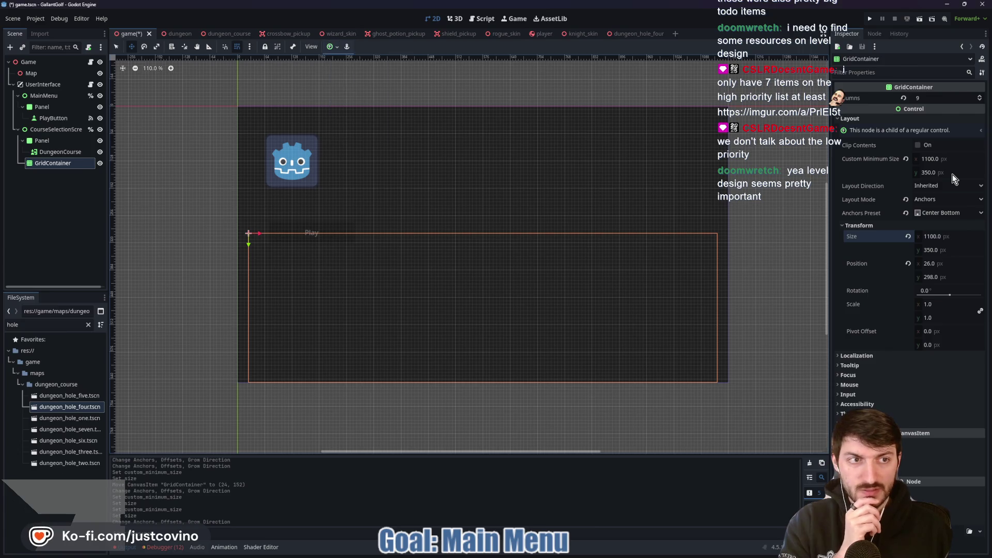
click(938, 172)
text(0)
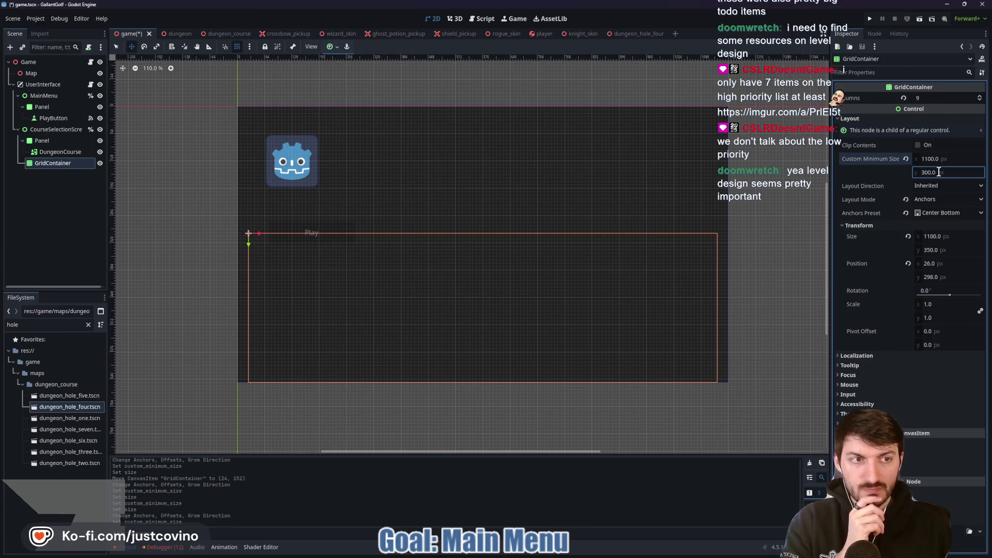
key(Return)
click(331, 46)
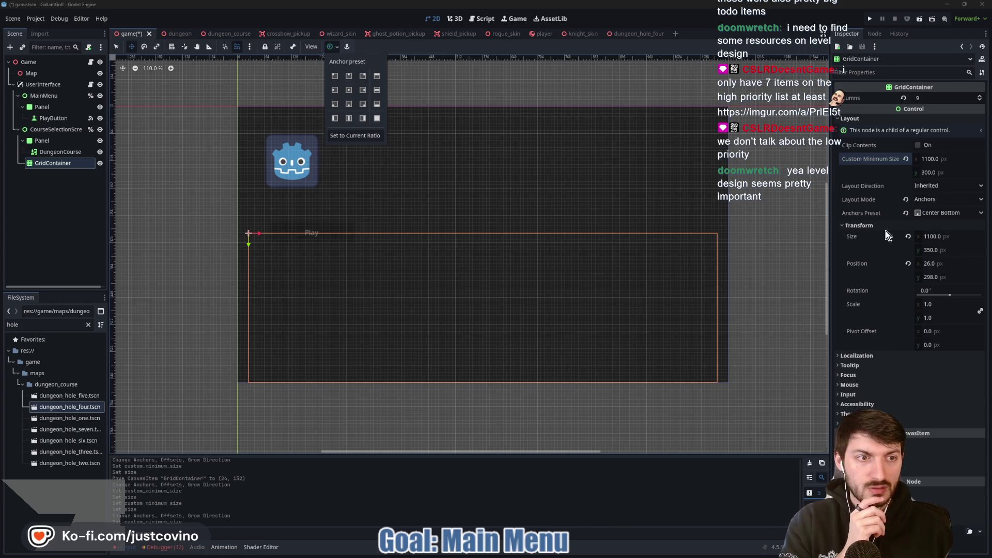
click(908, 236)
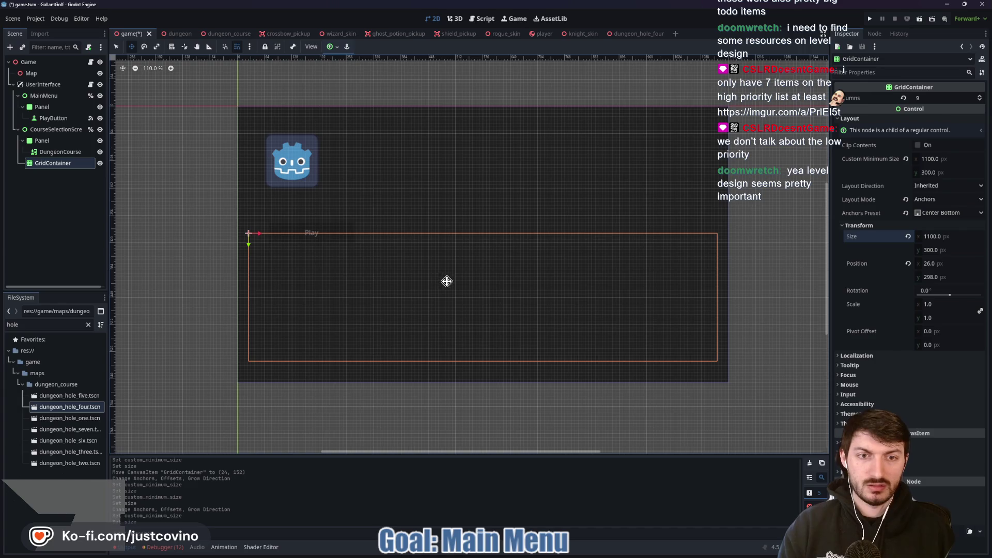
Rename the GridContainer to HoleSelector
double_click(47, 163)
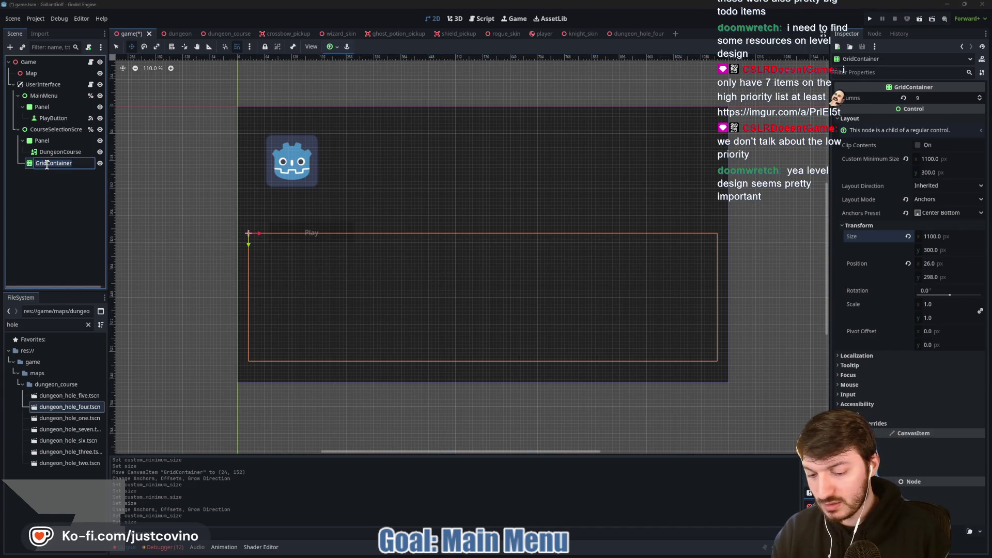
text(HoleSelect)
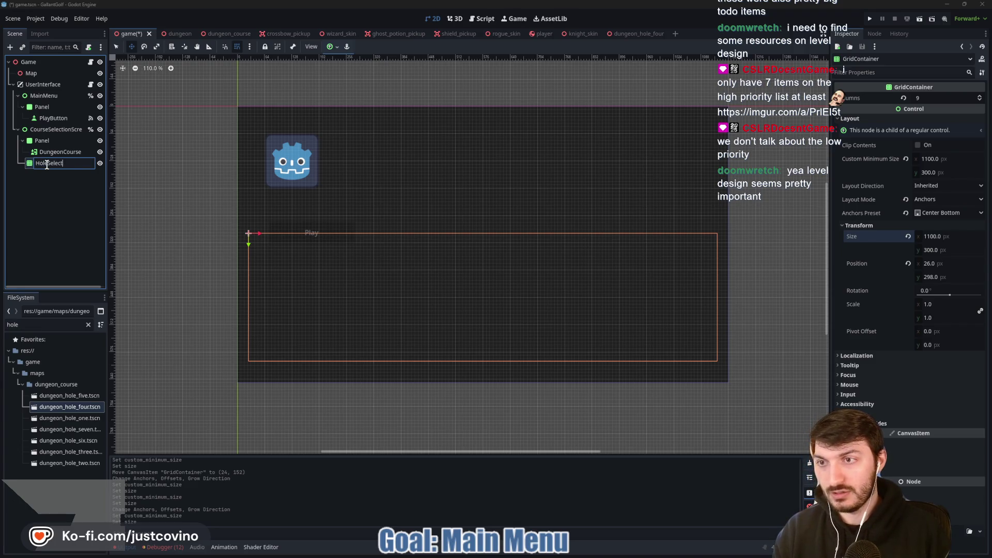
text(or)
key(Return)
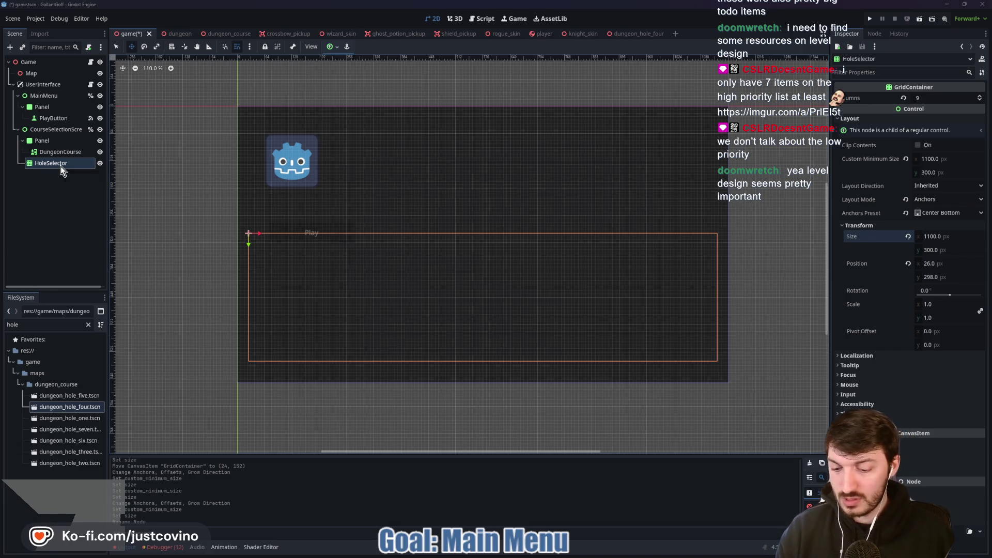
Add a TextureButton under HoleSelector with a 50 × 50 px custom minimum size
key(ctrl+a)
text(textureb)
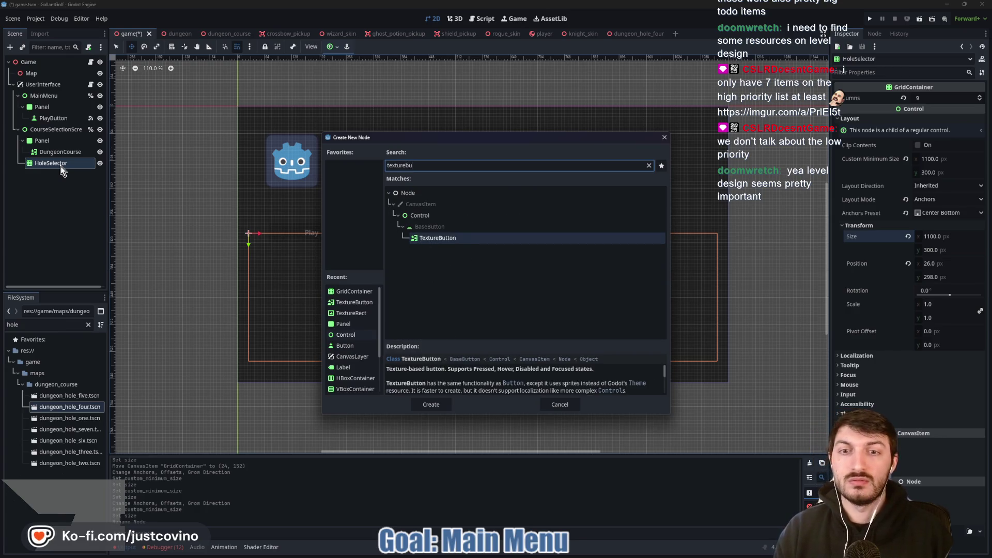
key(Return)
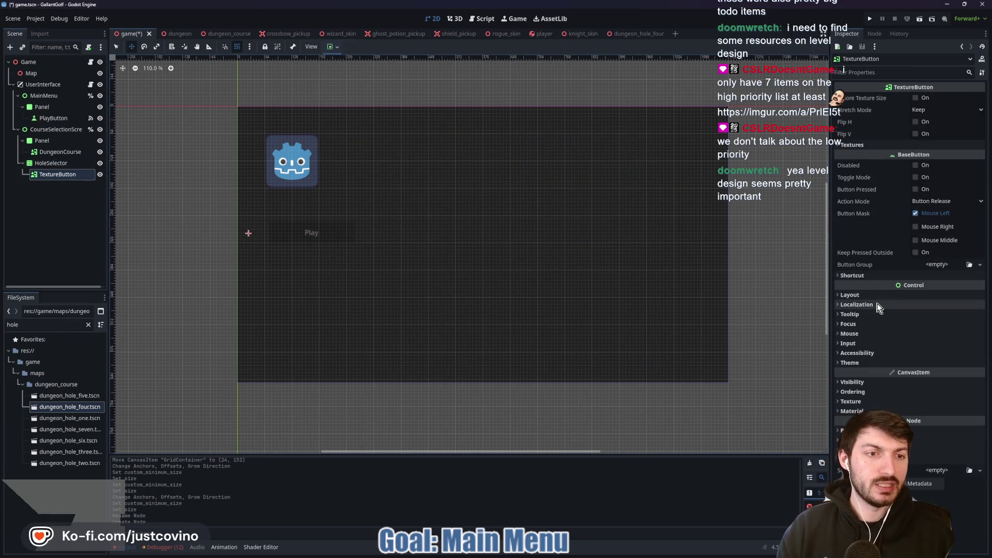
click(869, 298)
click(943, 334)
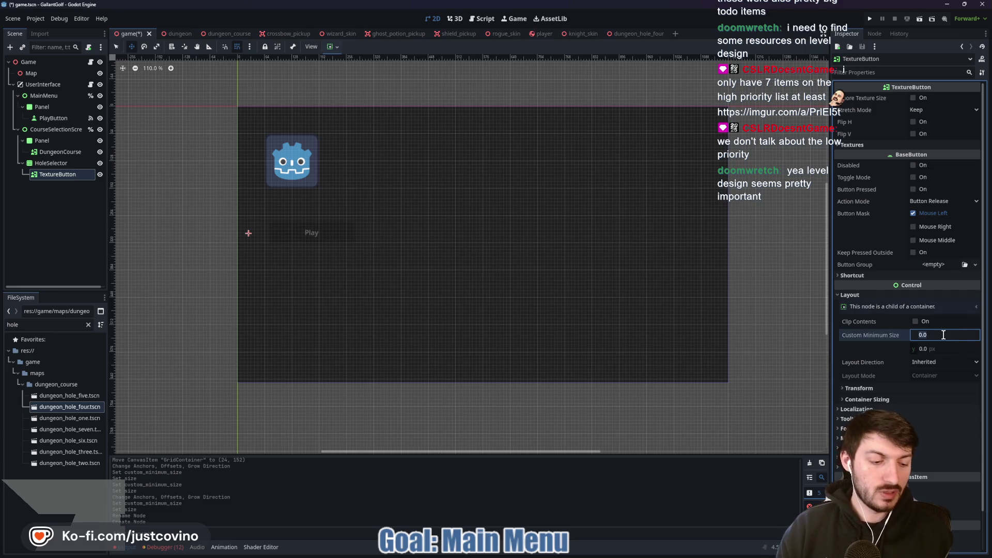
text(0)
key(Tab)
text(50)
key(Return)
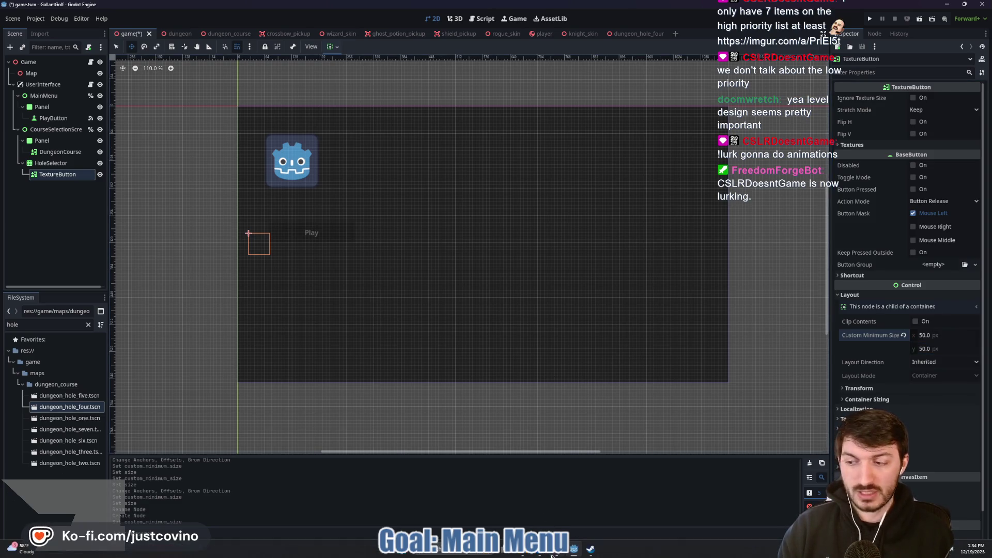
click(539, 555)
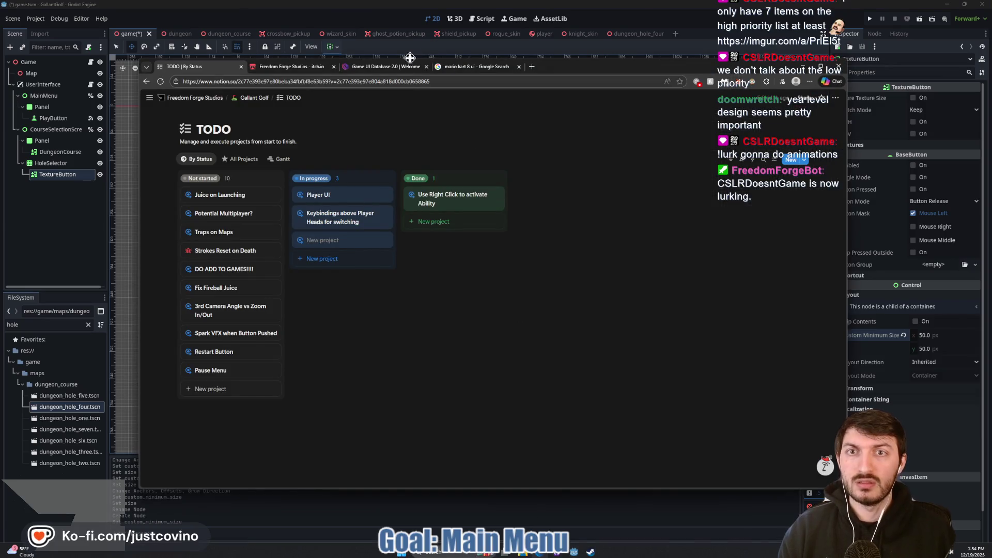
click(398, 69)
click(477, 69)
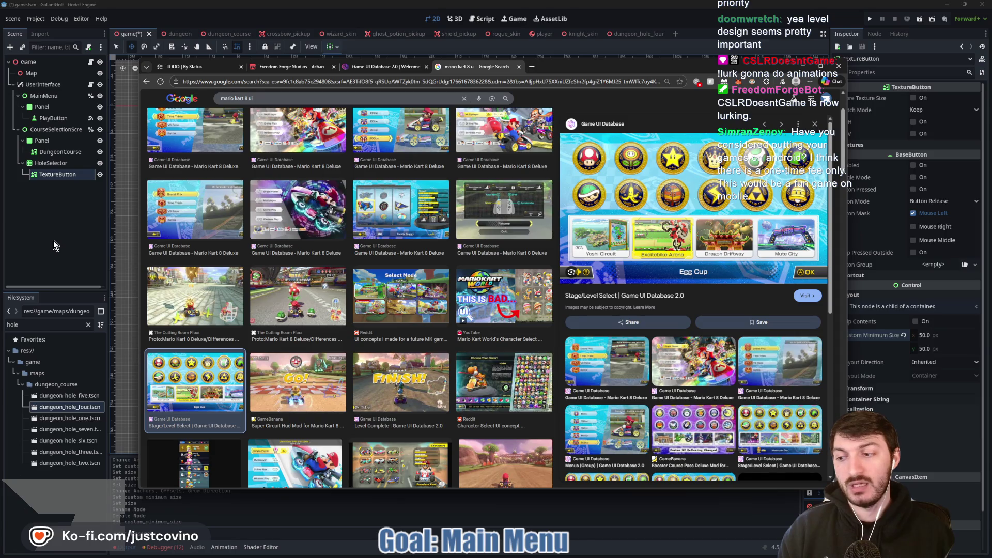
click(48, 222)
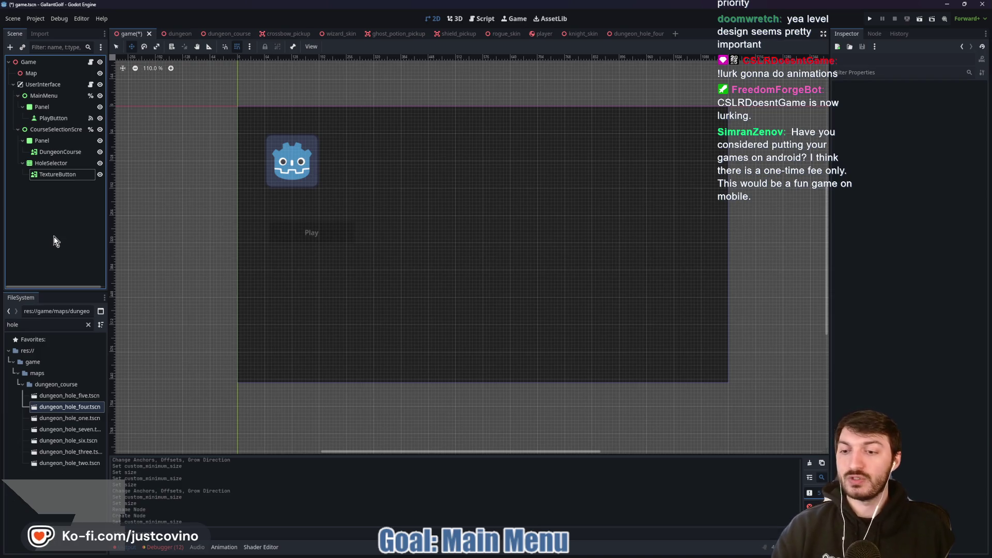
click(61, 174)
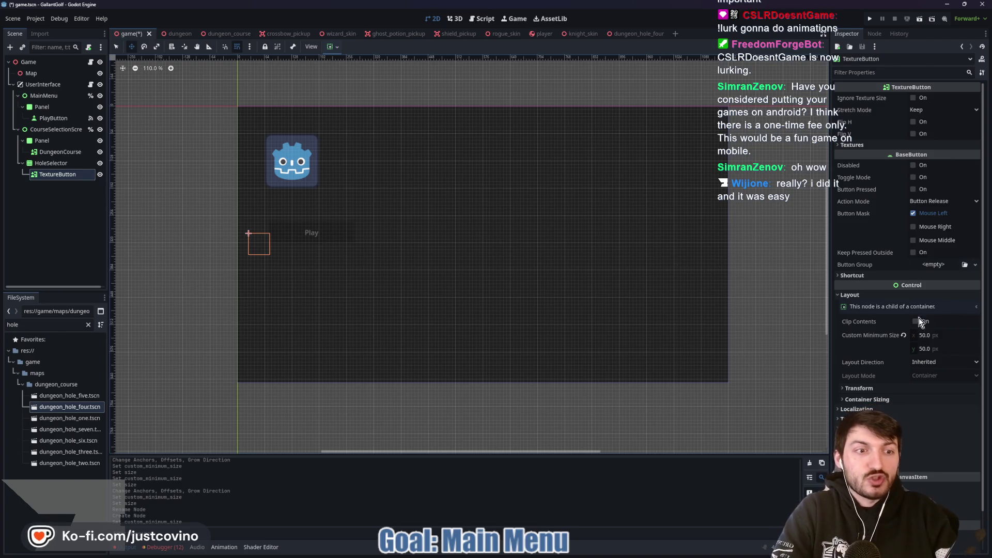
Change the TextureButton's Custom Minimum Size from 50 × 50 to 100 × 100 px
click(932, 333)
text(100)
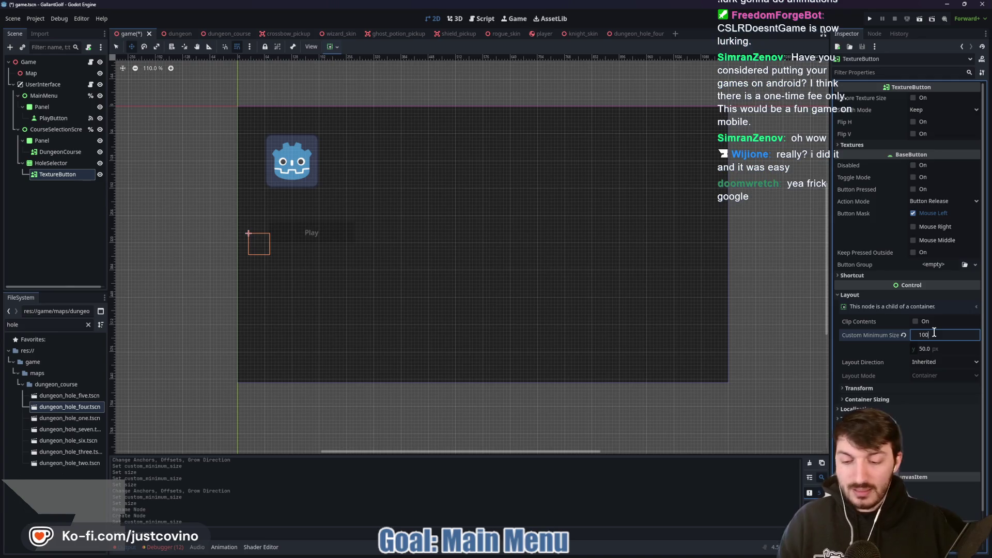
key(Tab)
text(100)
key(Return)
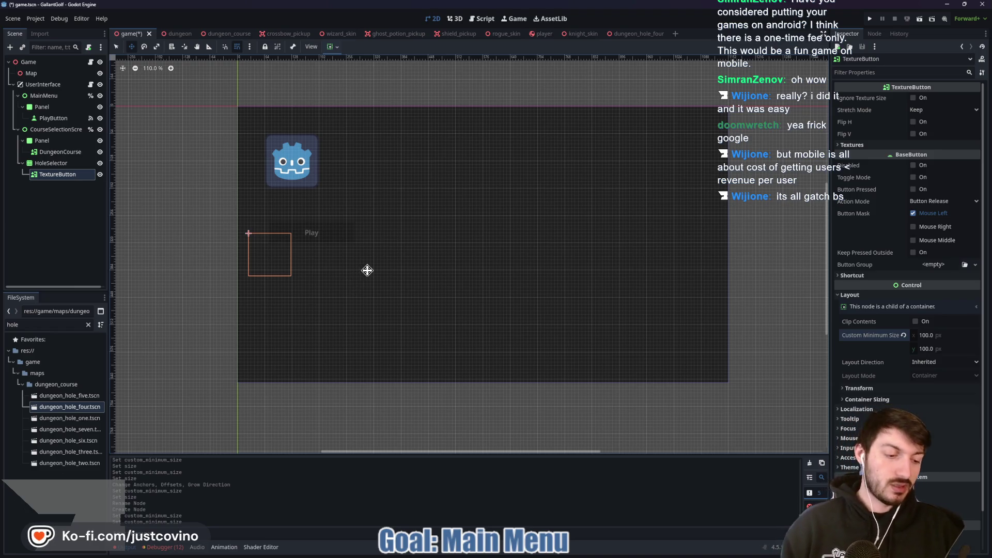
Rename the TextureButton to Course1 and duplicate it into Course2 through Course18
click(60, 172)
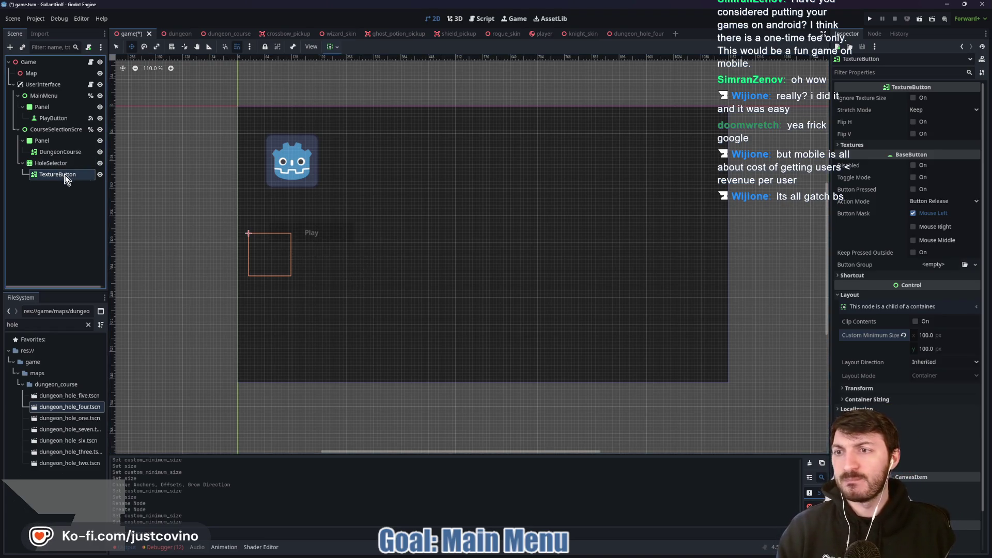
text(Course1)
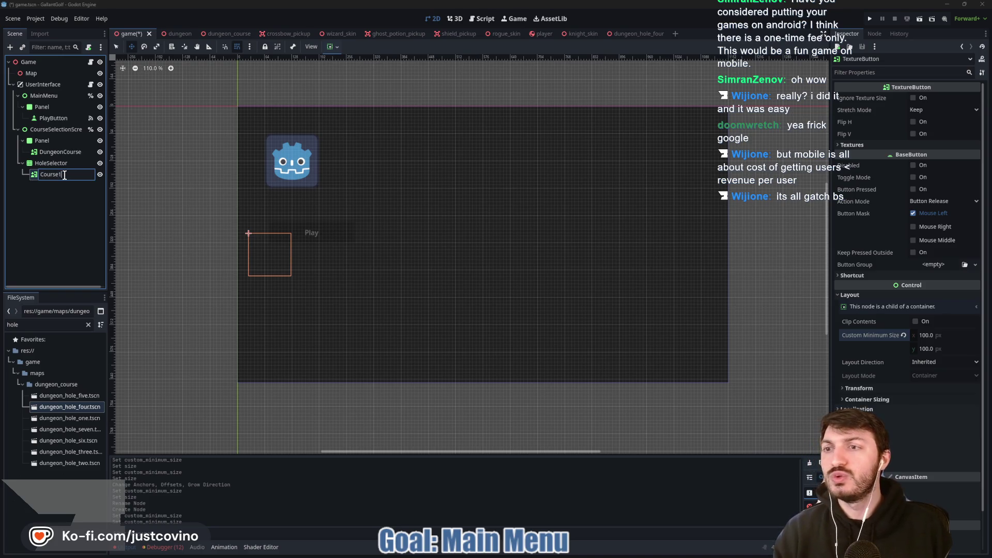
key(Return)
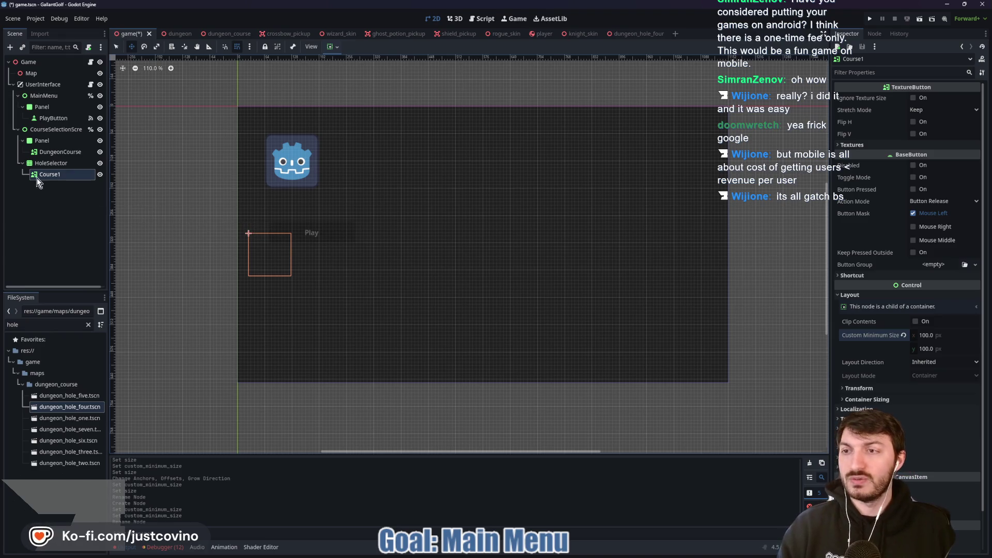
click(50, 163)
click(55, 177)
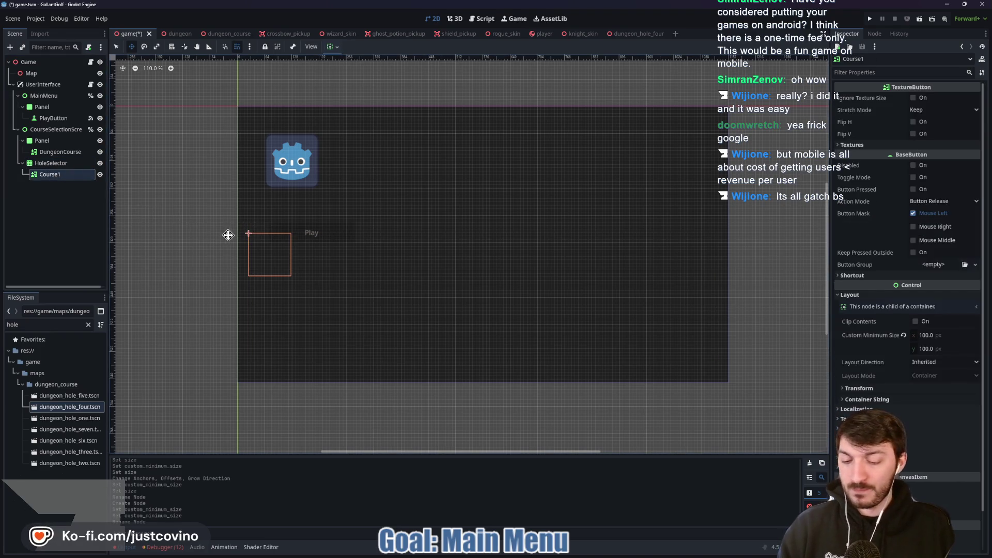
key(ctrl+d)
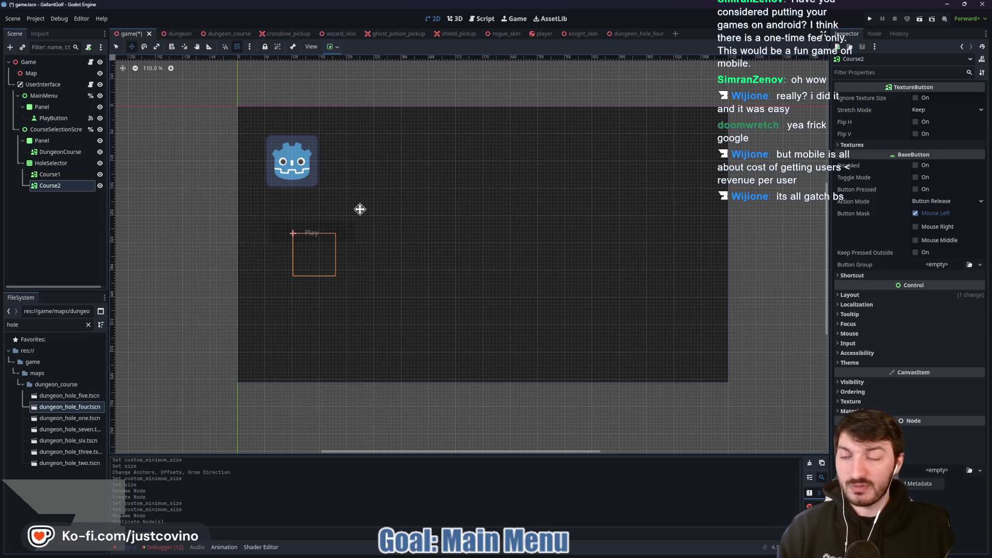
key(ctrl+d)
key(ctrl+d)
key(ctrl+d)
key(ctrl+d)
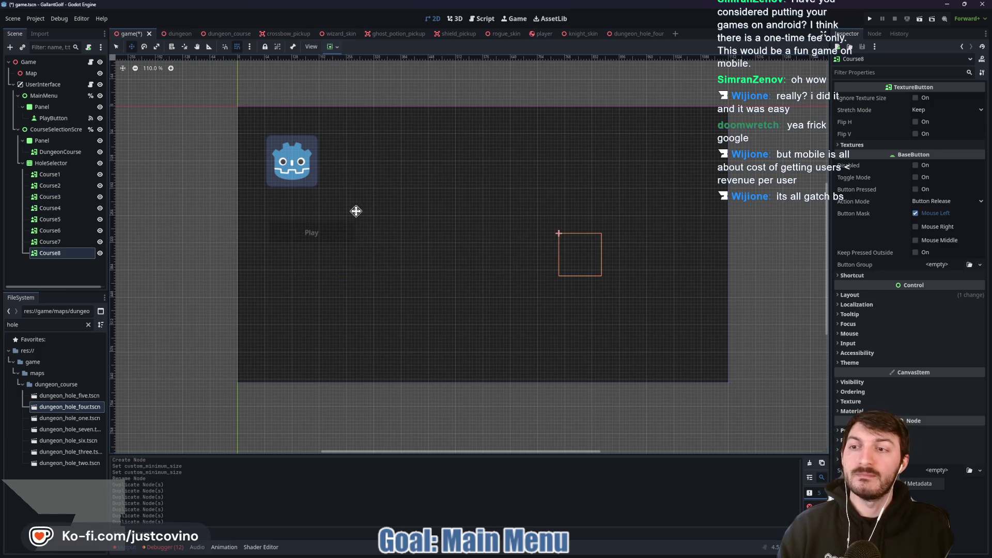
key(ctrl+d)
key(ctrl+d)
key(ctrl+d)
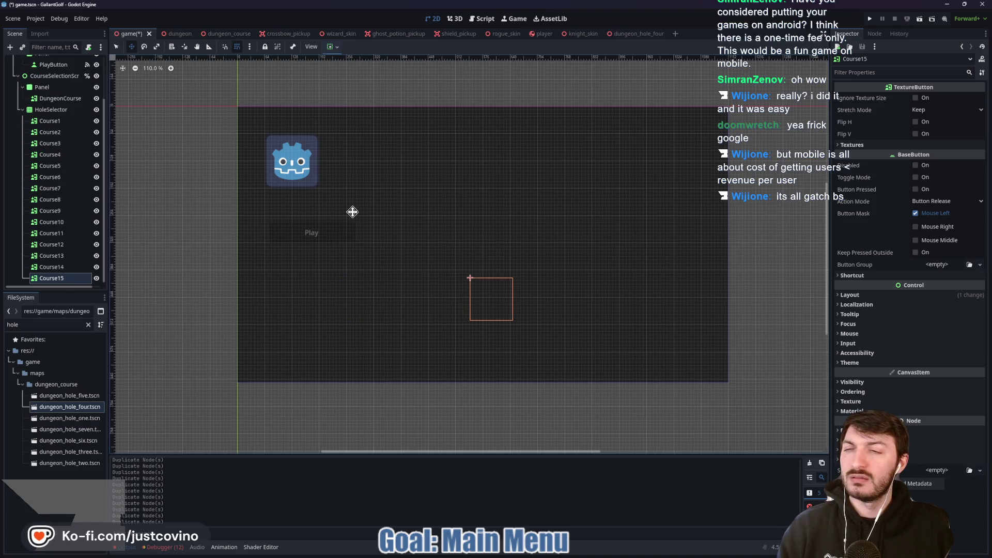
key(ctrl+d)
key(ctrl+d)
key(ctrl+d)
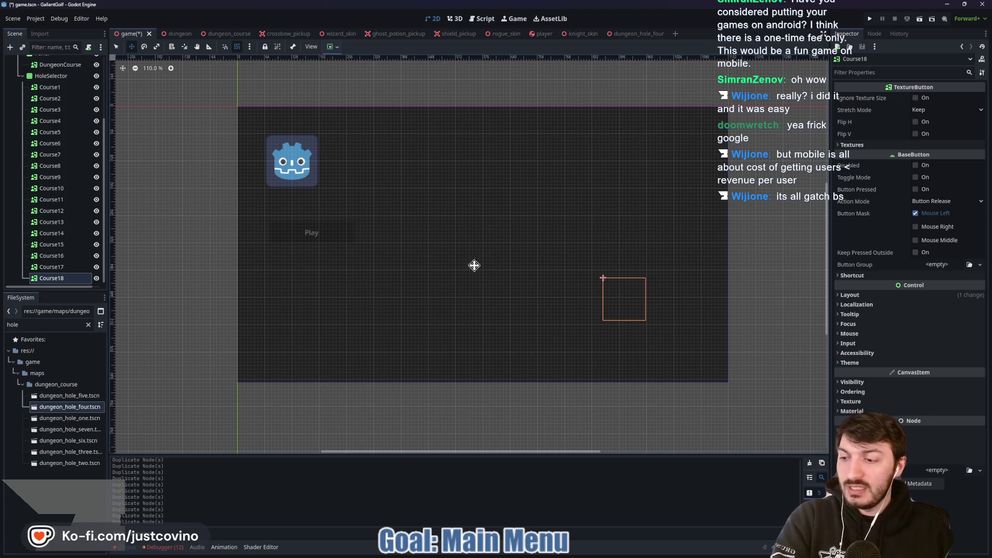
click(51, 88)
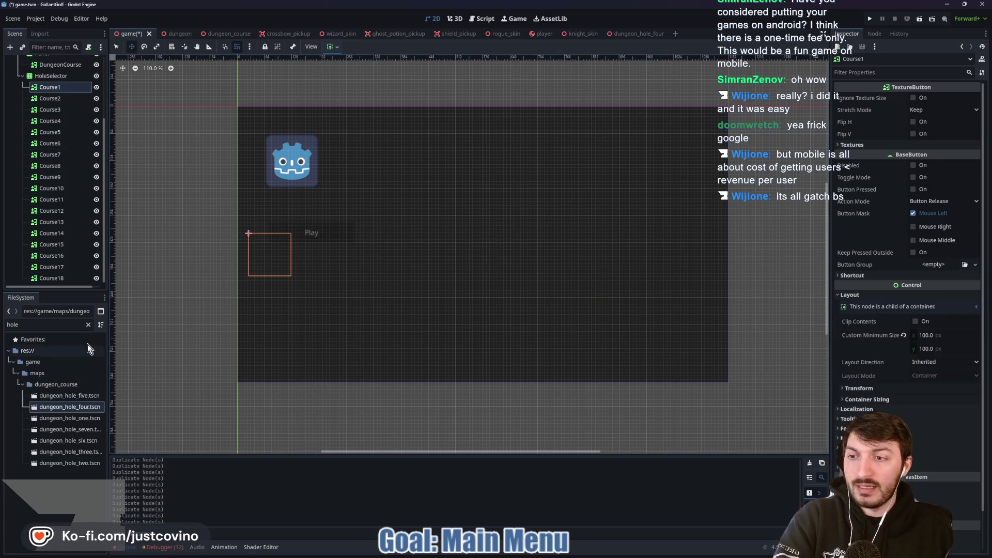
Clear the FileSystem filter and collapse the maps and player skins folders
click(89, 325)
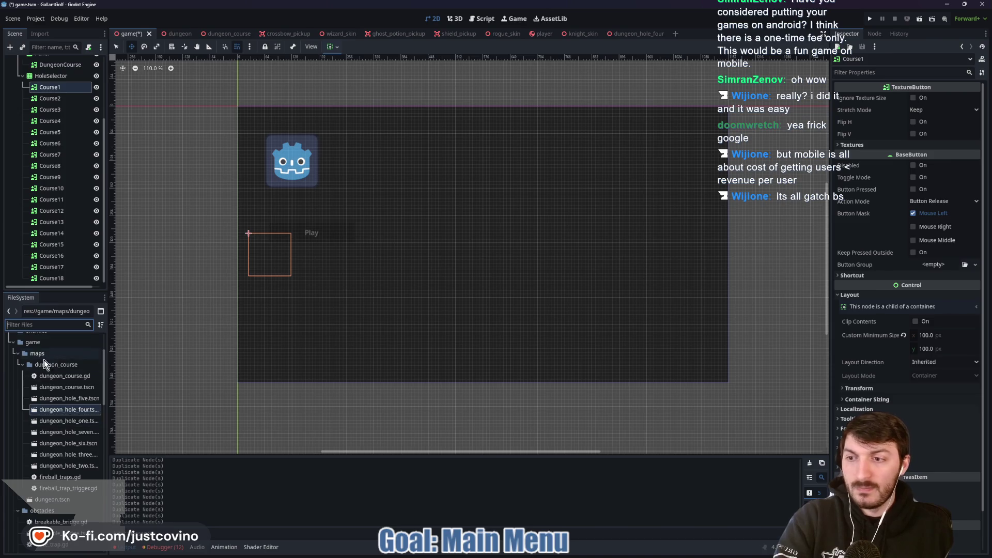
click(16, 353)
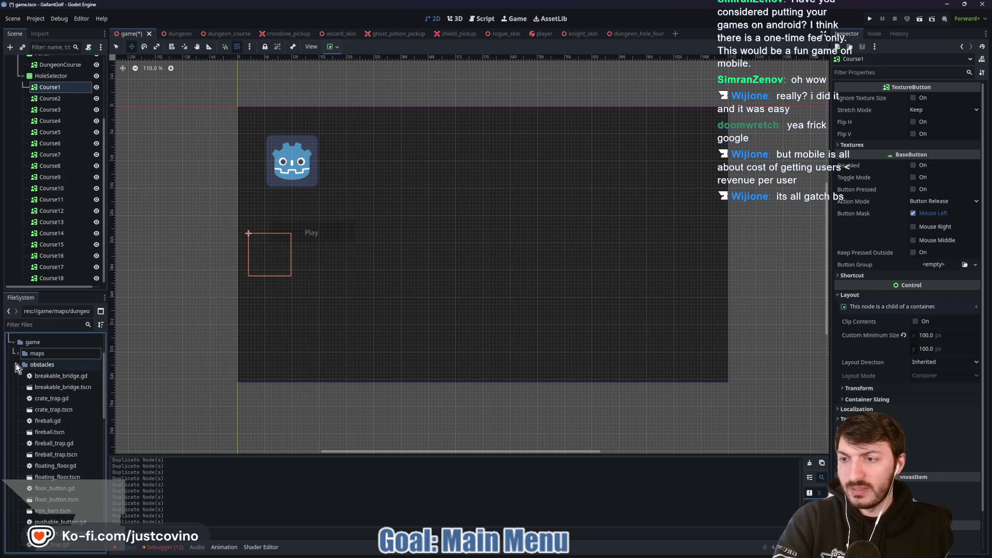
click(13, 343)
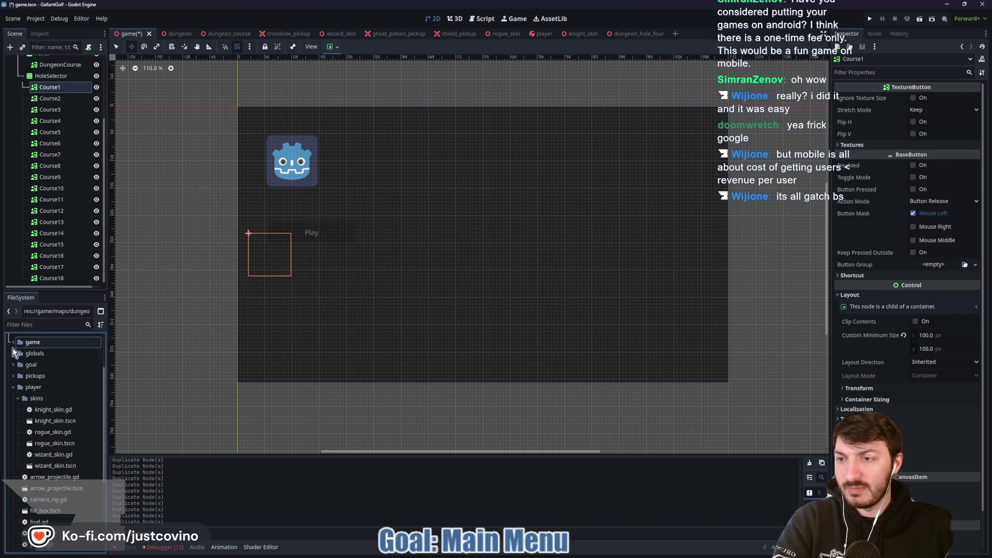
click(17, 398)
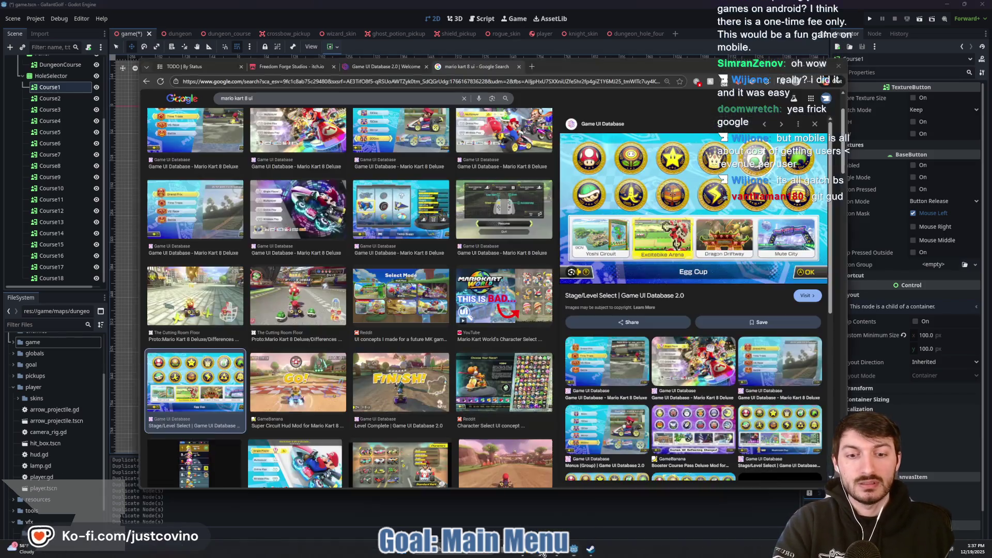
Browse the Freedom Forge Studios itch.io games page in Chrome, then minimize the browser
click(557, 547)
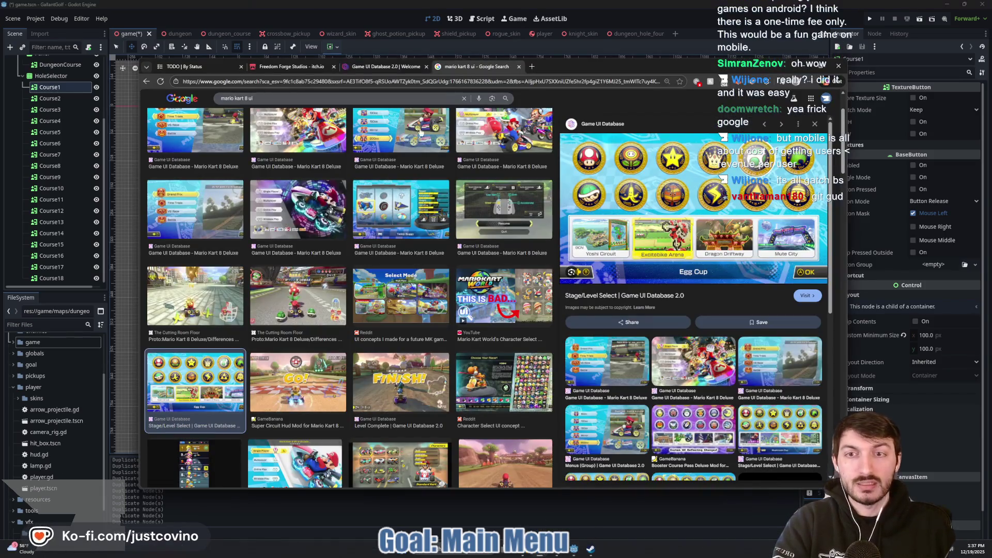
click(291, 67)
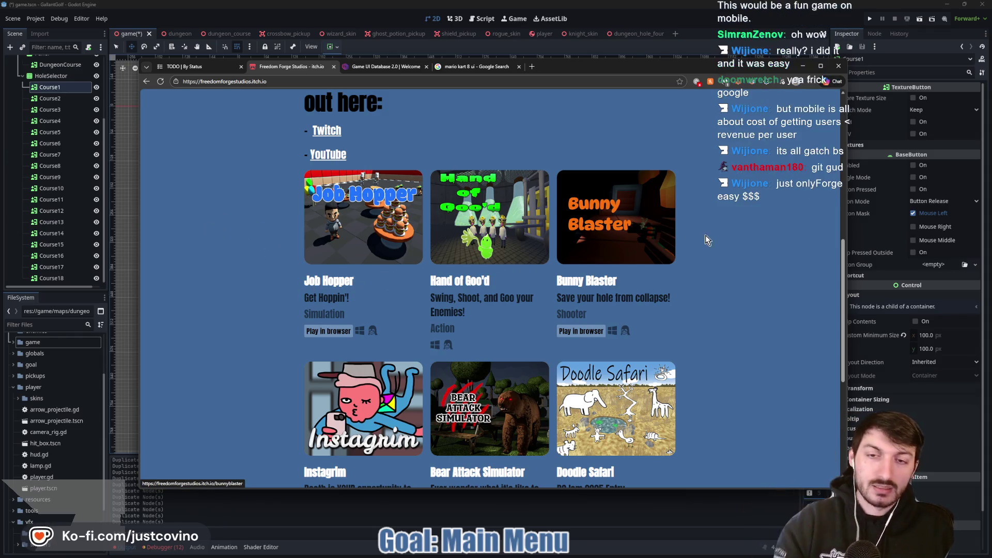
scroll(730, 235, down, 3)
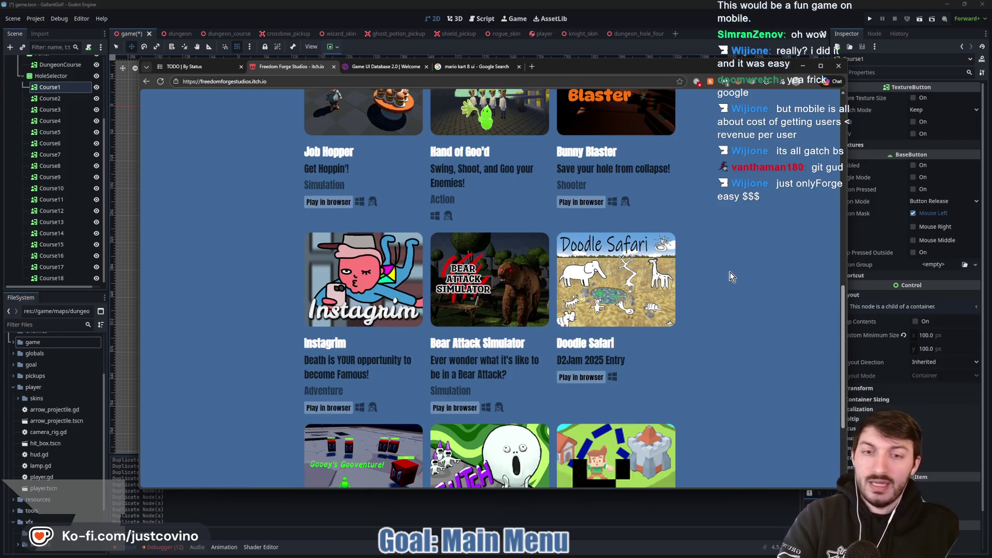
scroll(728, 275, up, 4)
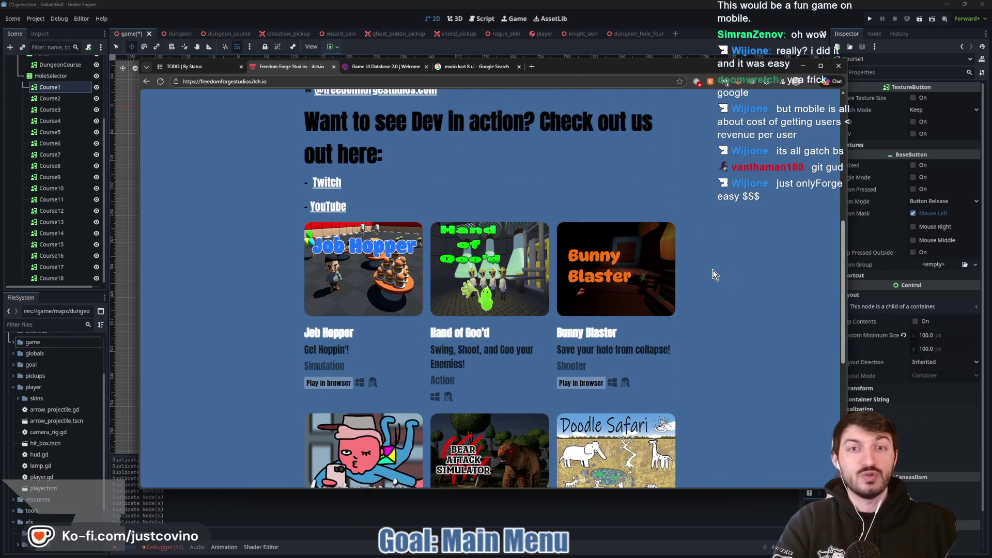
scroll(703, 259, up, 2)
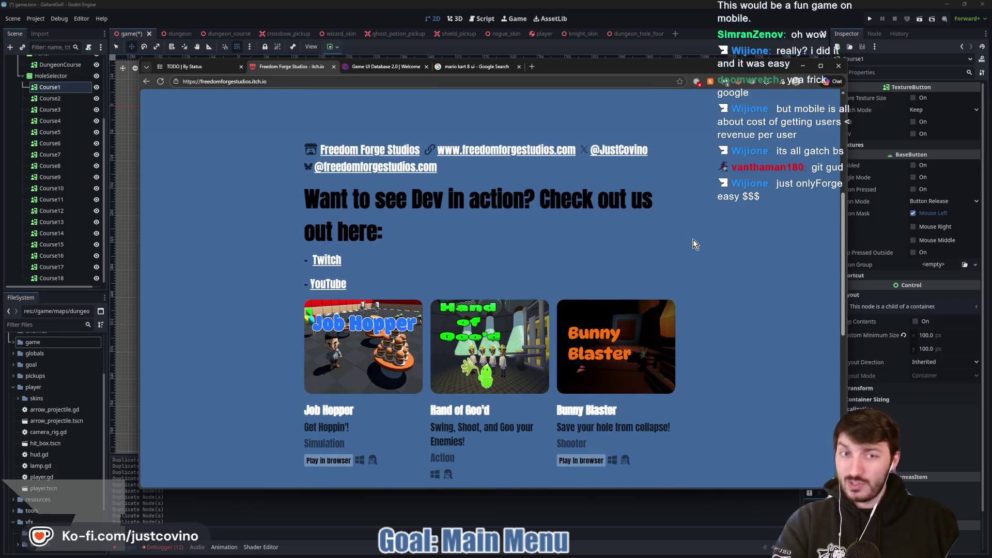
scroll(666, 235, down, 2)
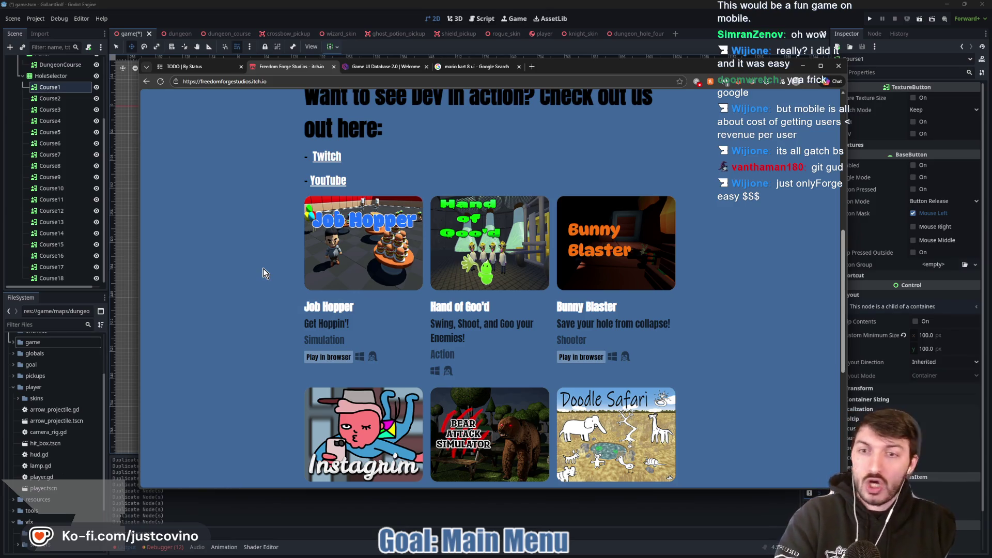
scroll(256, 279, up, 2)
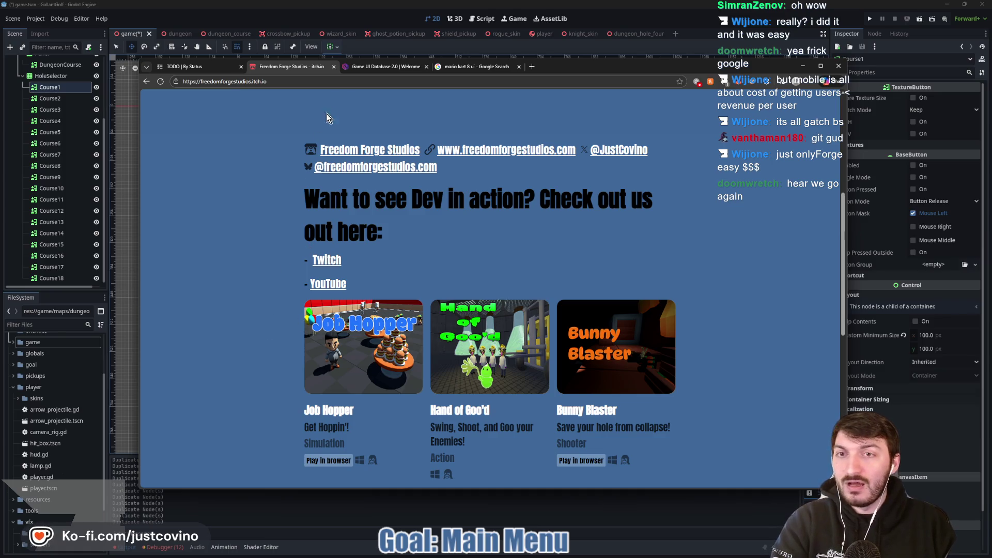
click(255, 522)
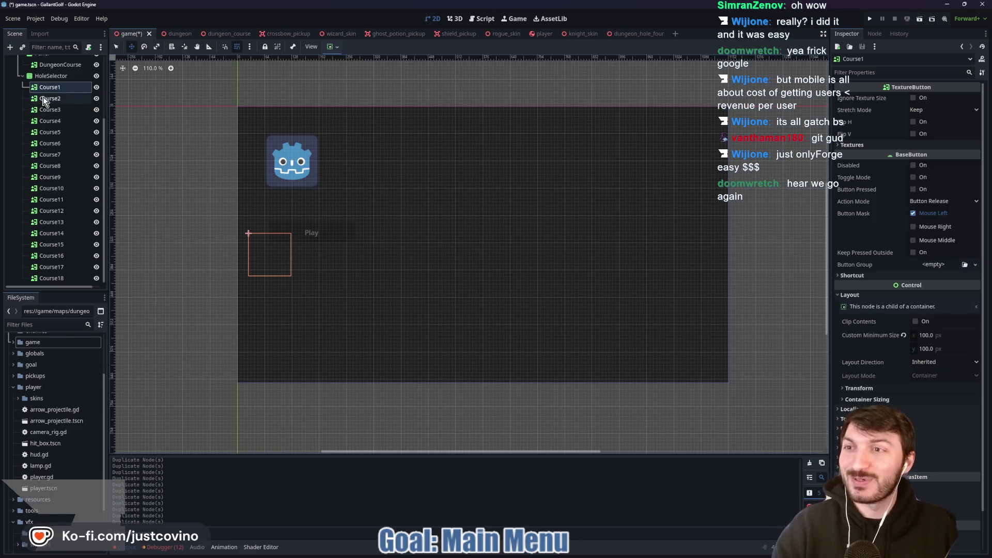
Quick-load the Godot icon as Course1's Normal texture and set Stretch Mode to Scale
click(907, 145)
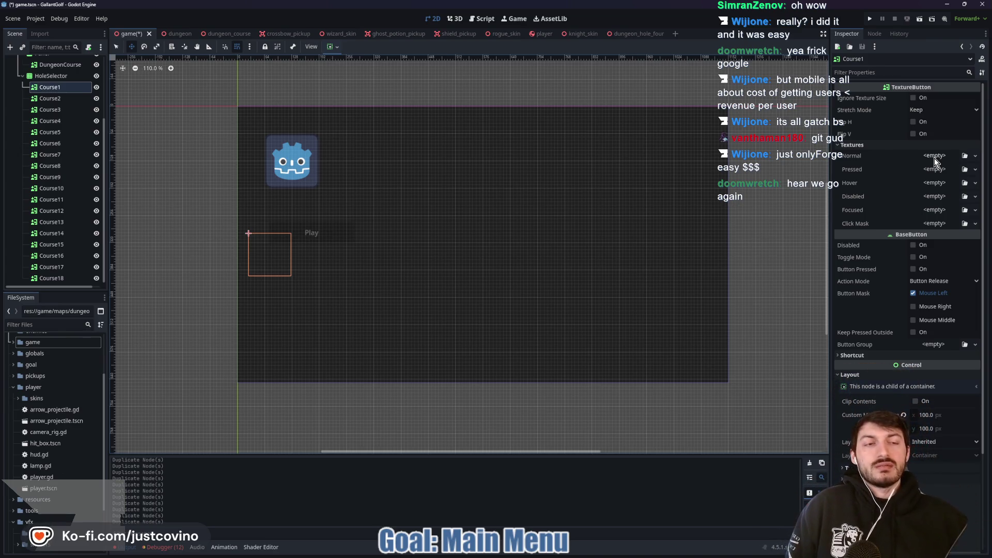
click(934, 158)
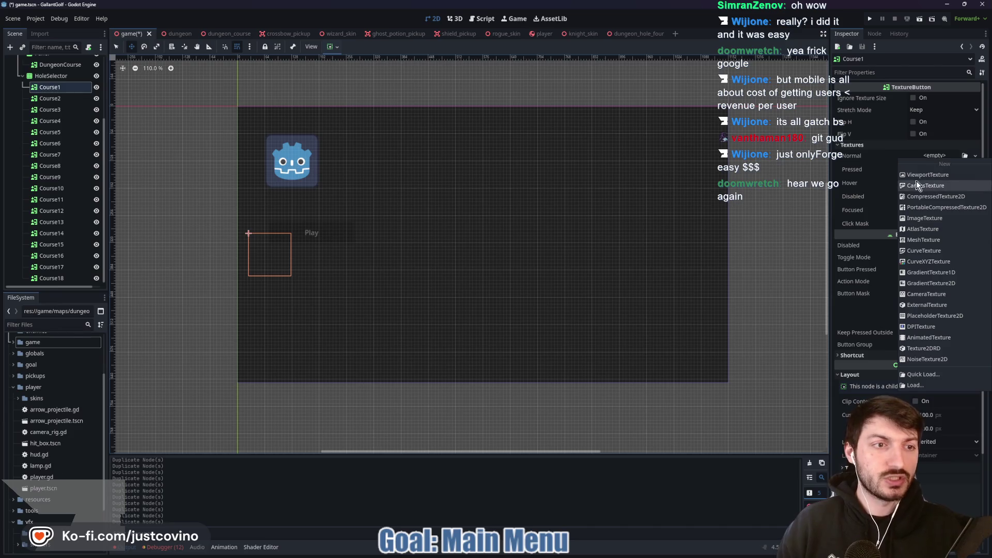
click(938, 361)
double_click(576, 234)
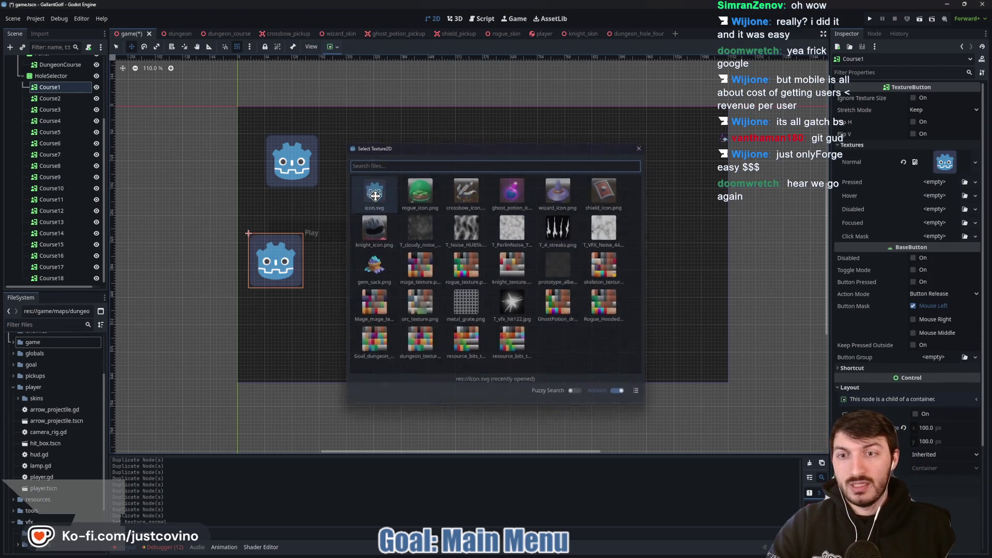
click(924, 110)
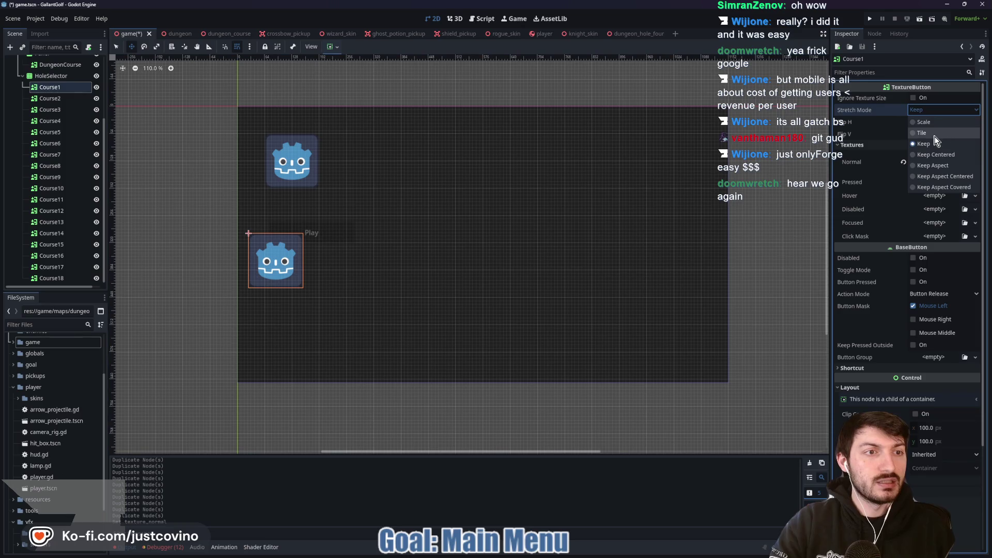
click(922, 122)
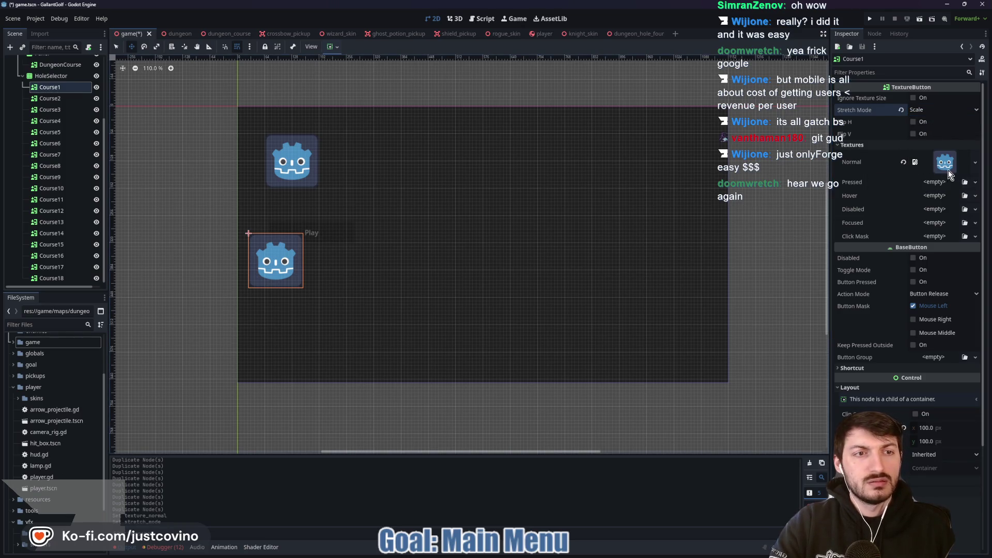
Enable Ignore Texture Size on Course1 and reassign icon.svg as its Normal texture
click(904, 163)
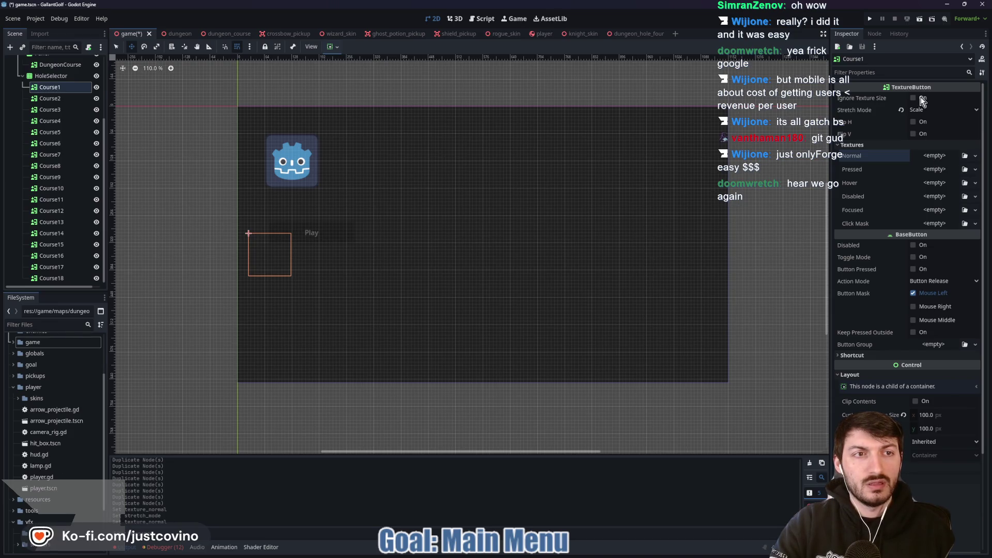
click(913, 99)
click(935, 156)
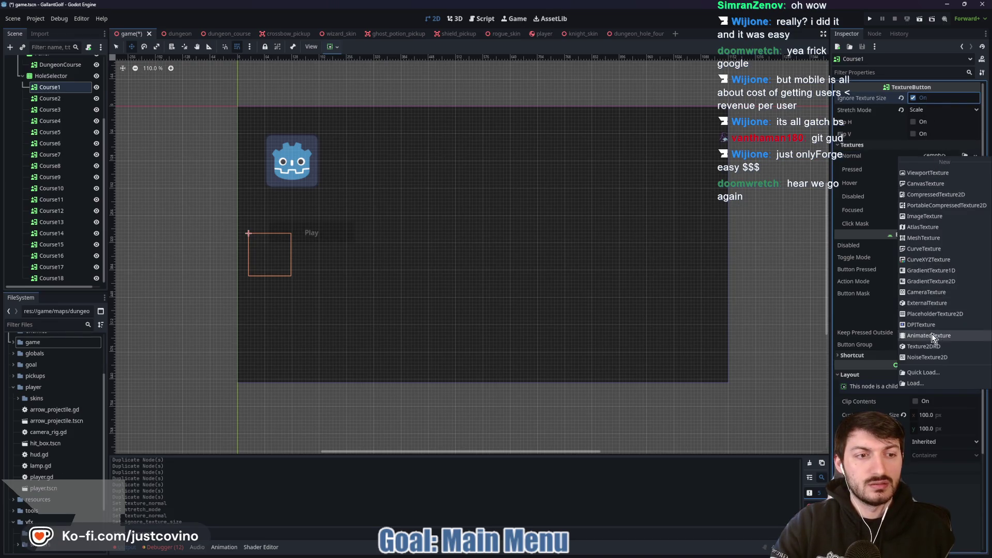
click(924, 373)
click(377, 194)
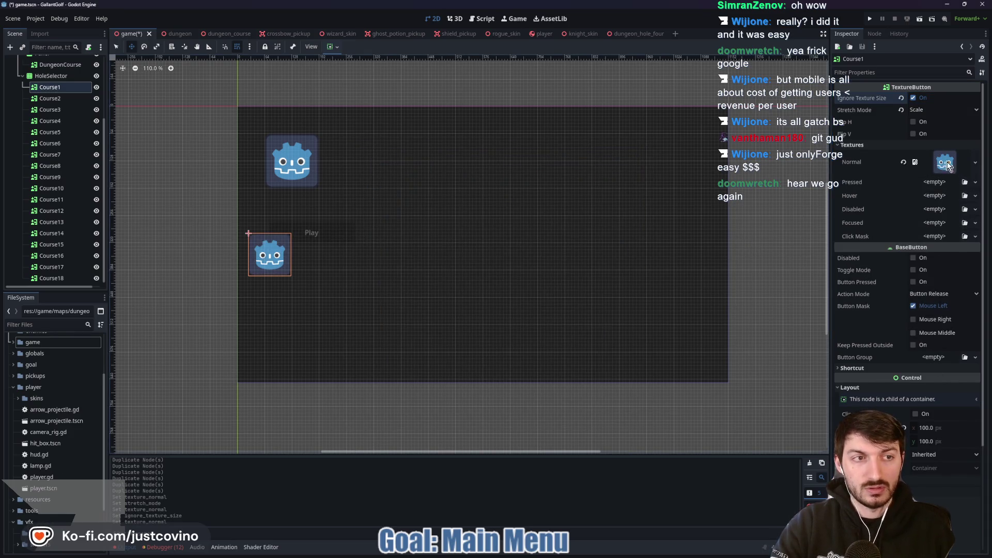
click(50, 98)
Turn on Ignore Texture Size and Scale stretch for Course2–Course18, then save the scene
shift+click(61, 278)
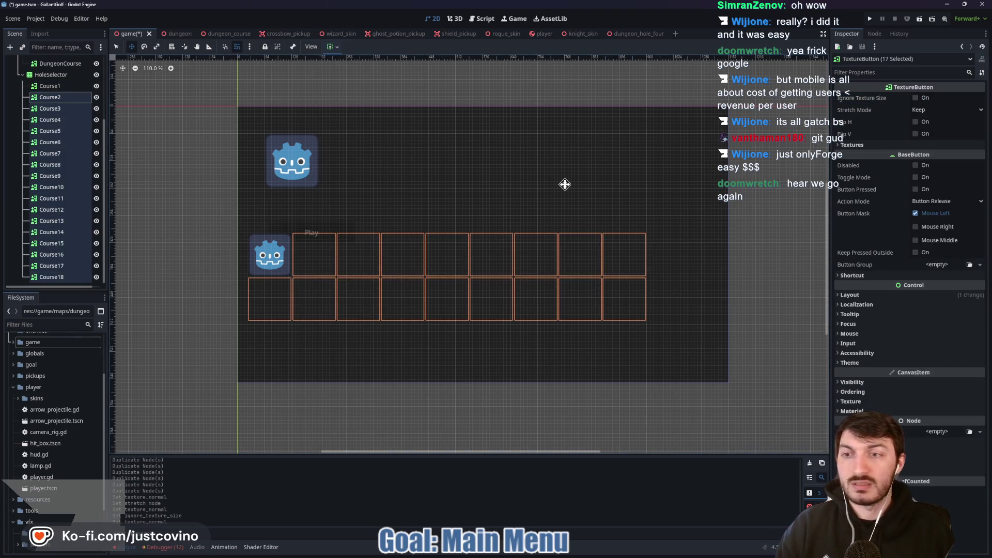
click(915, 98)
click(945, 110)
click(932, 123)
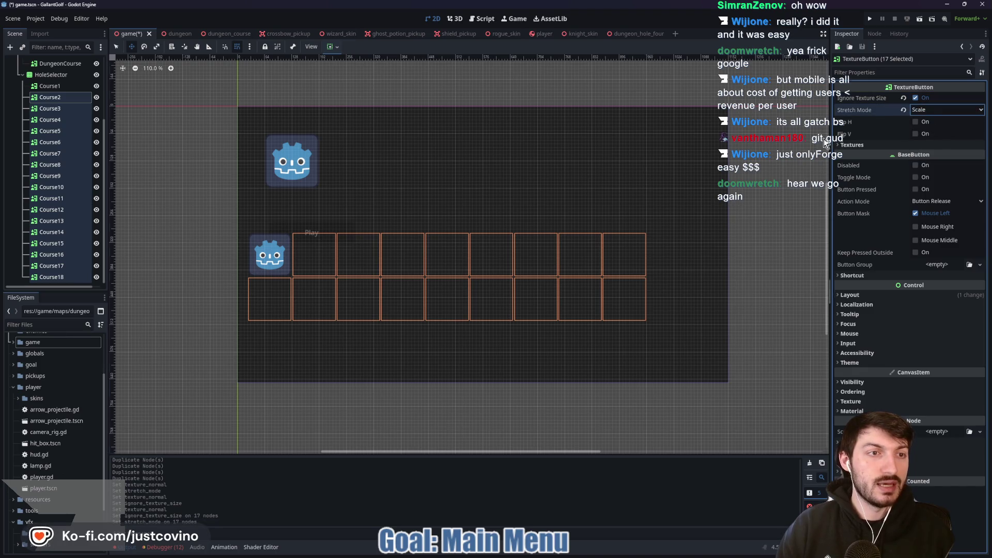
key(ctrl+s)
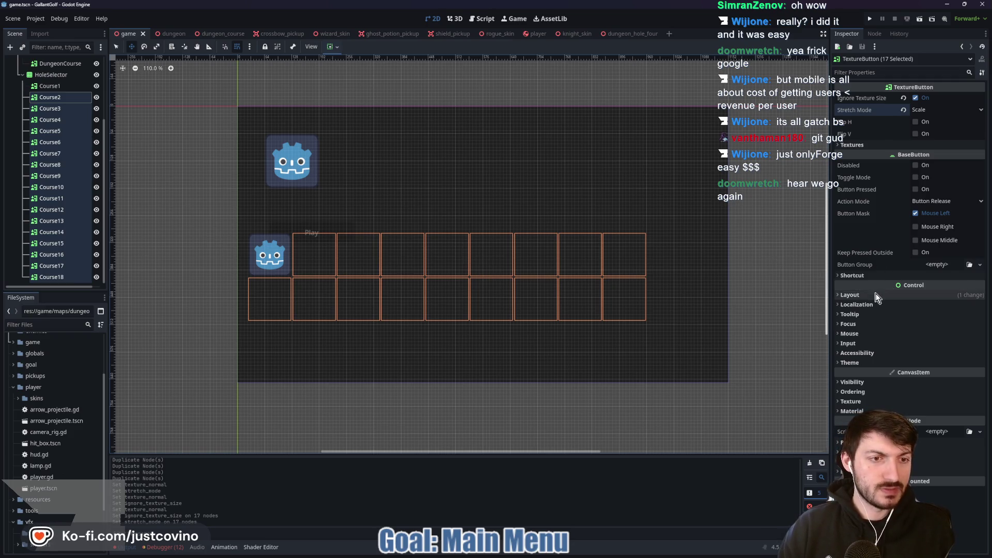
Inspect the HoleSelector grid's theme constants, including the value currently set to 4
click(51, 75)
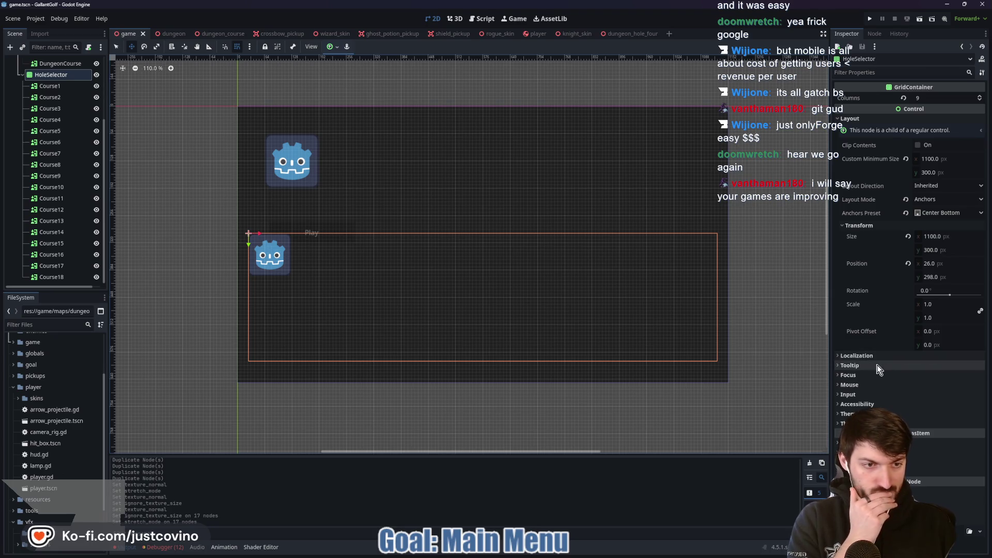
click(868, 423)
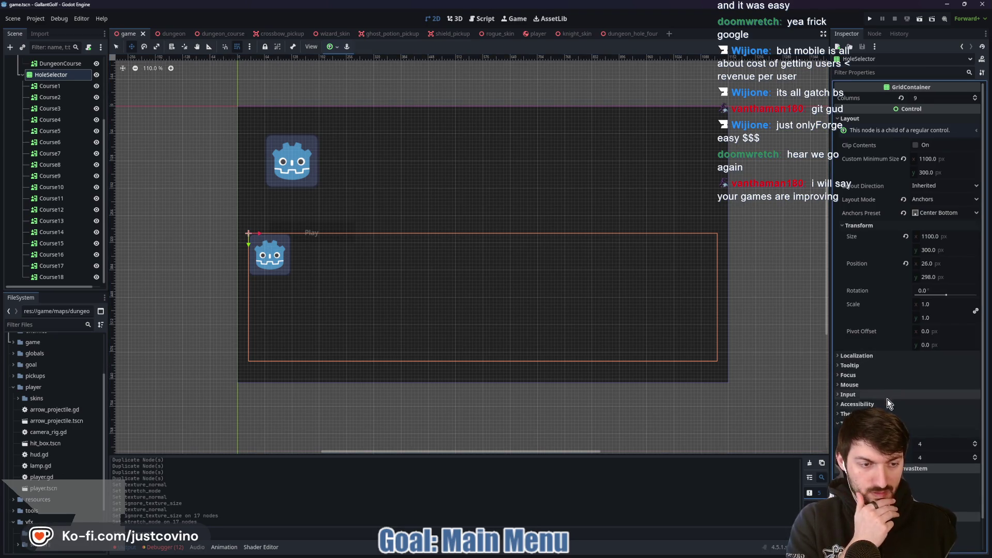
click(929, 443)
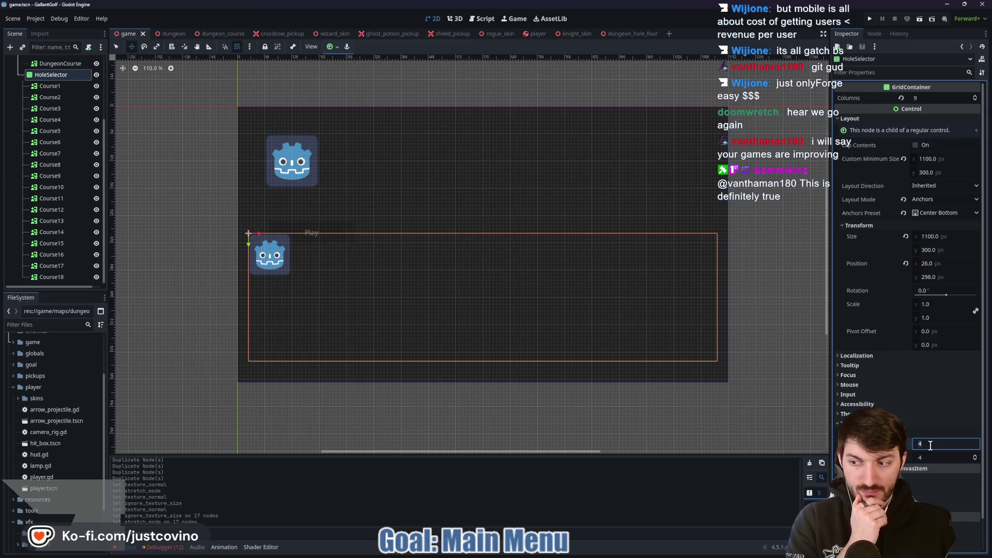
click(60, 88)
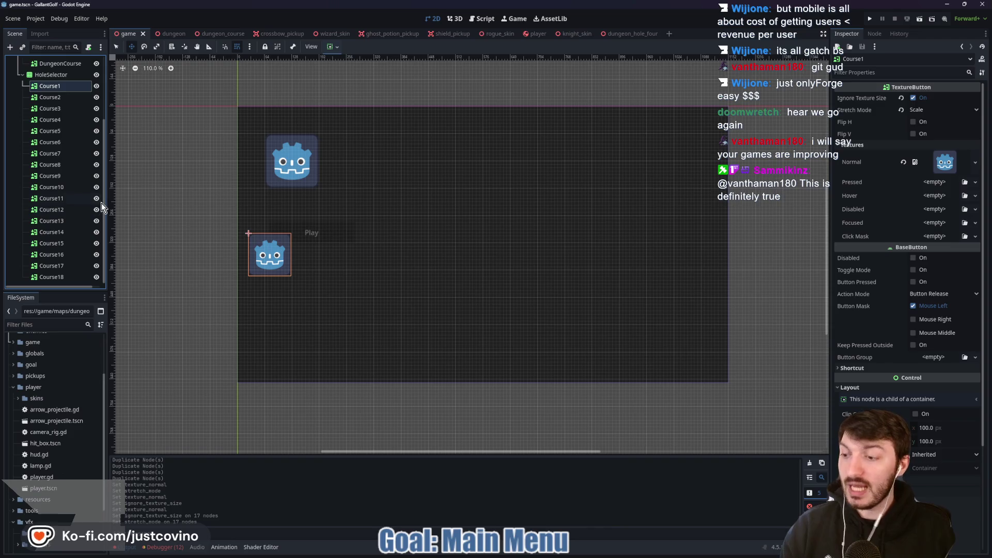
Give Course2, Course3 and Course4 the icon.svg Godot icon as their Normal texture
click(52, 99)
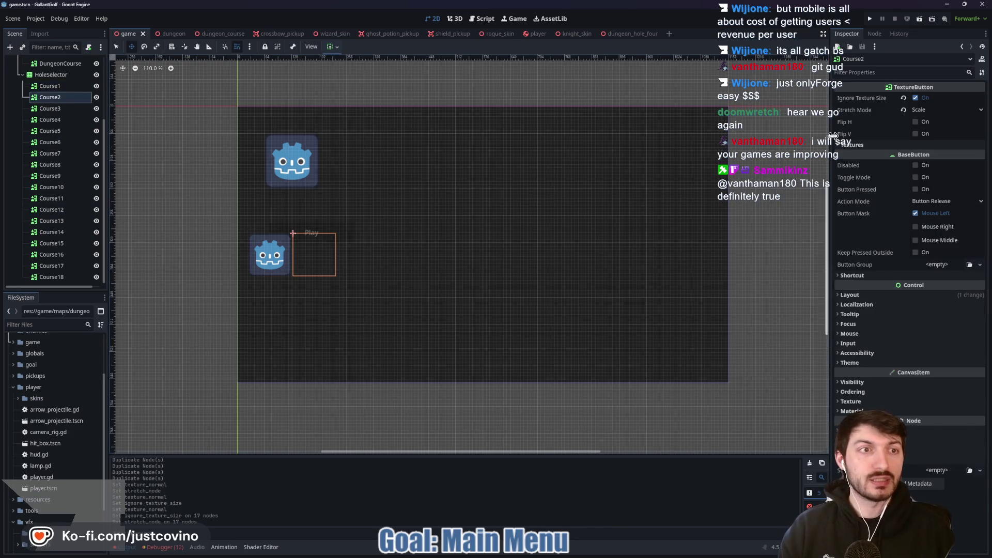
click(916, 145)
click(928, 156)
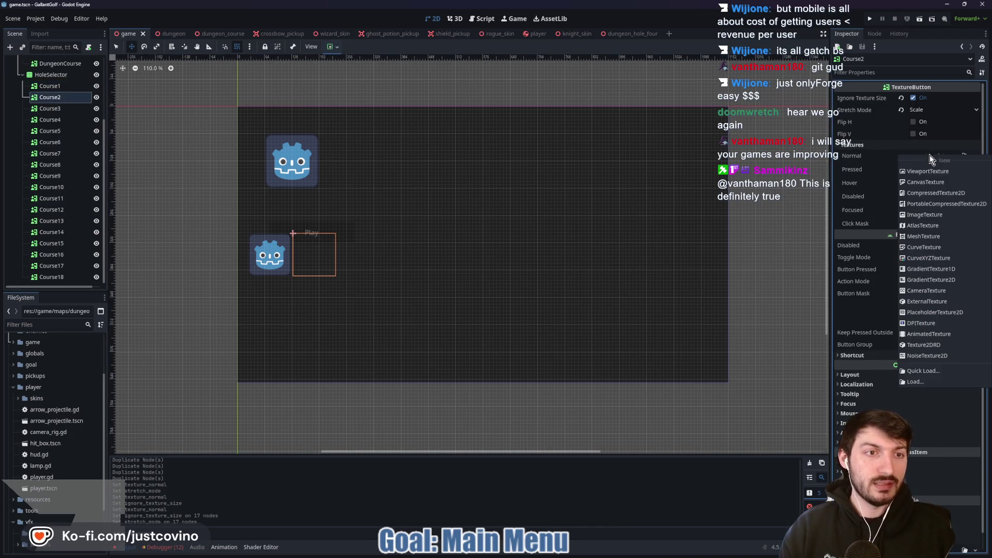
click(922, 370)
double_click(364, 195)
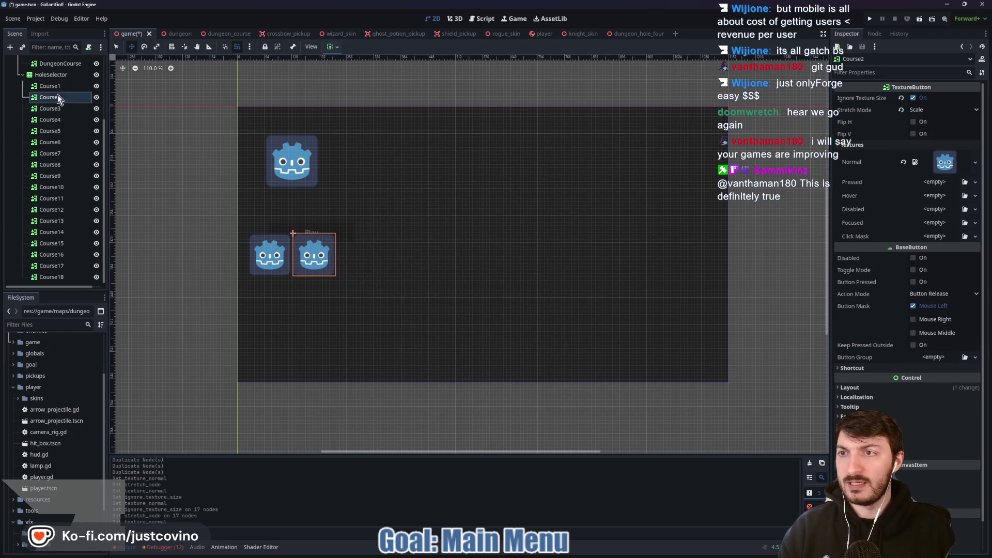
key(Down)
click(934, 156)
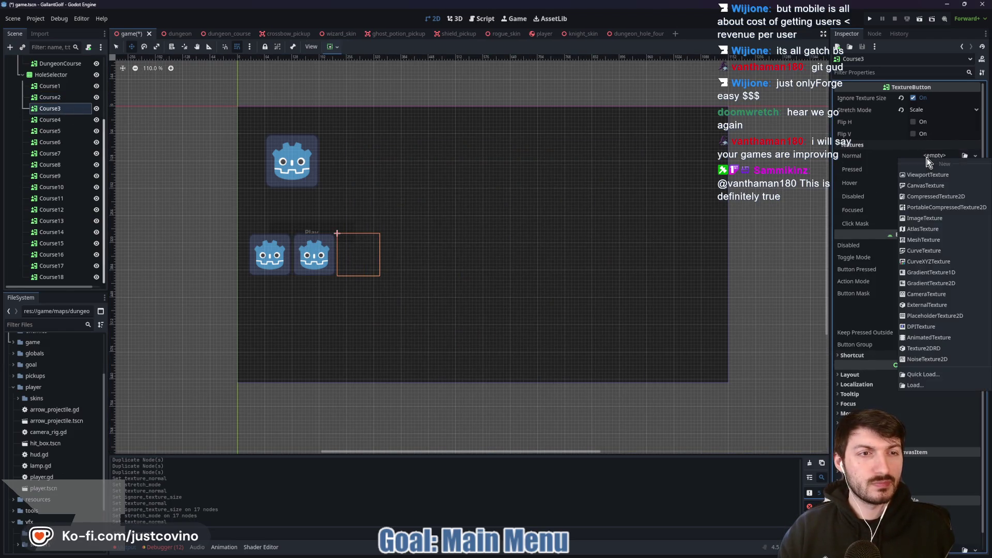
click(925, 373)
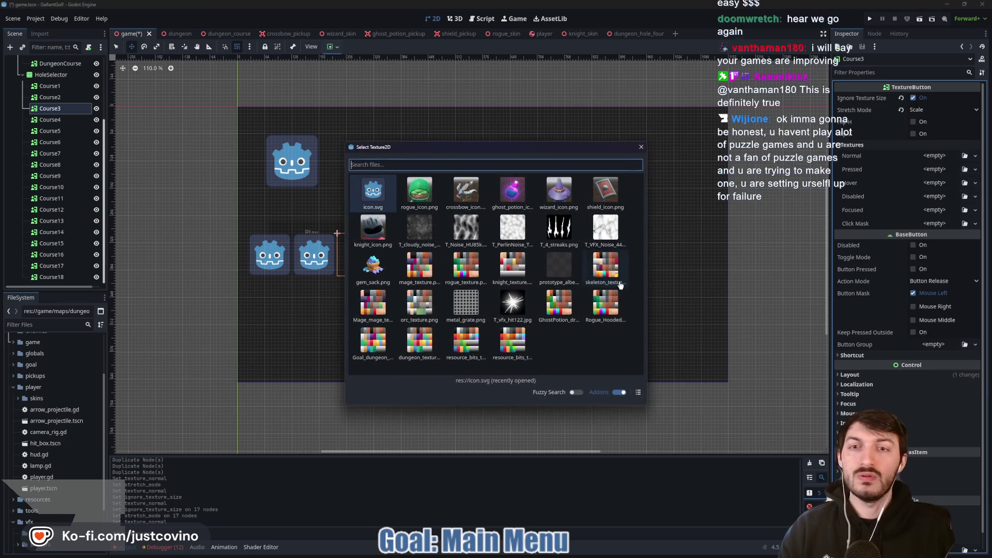
double_click(374, 192)
key(Down)
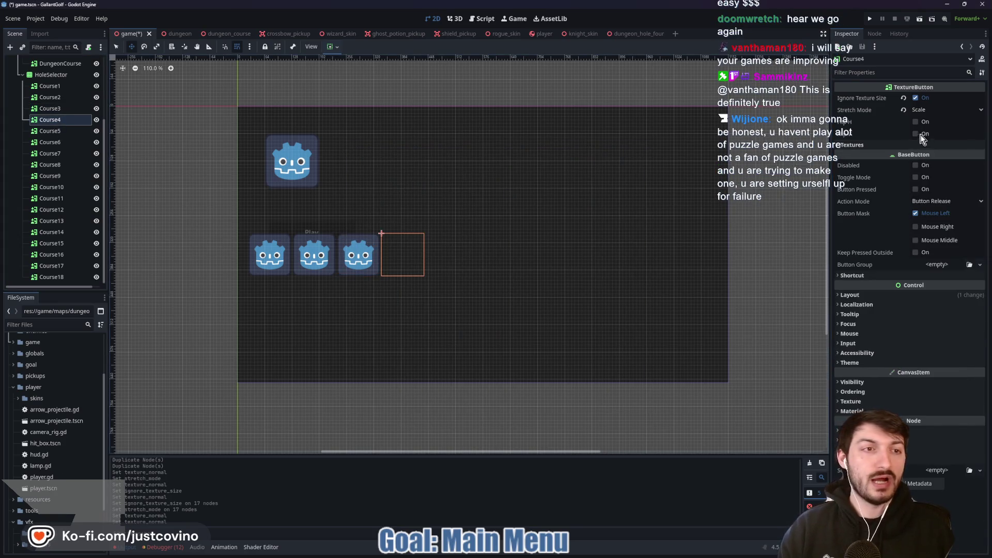
click(925, 144)
click(935, 155)
click(925, 373)
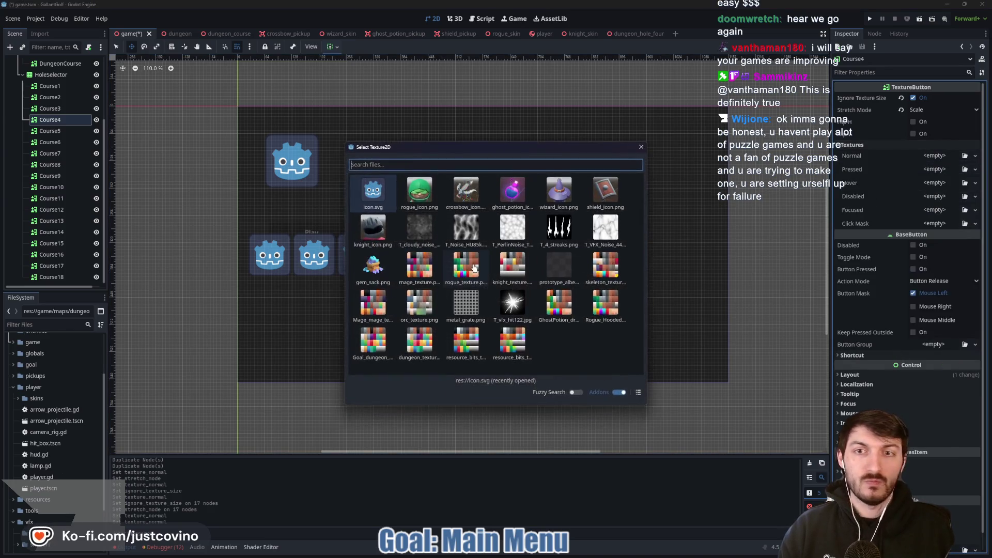
double_click(367, 204)
Give Course5, Course6 and Course7 the icon.svg Godot icon as their Normal texture
click(49, 131)
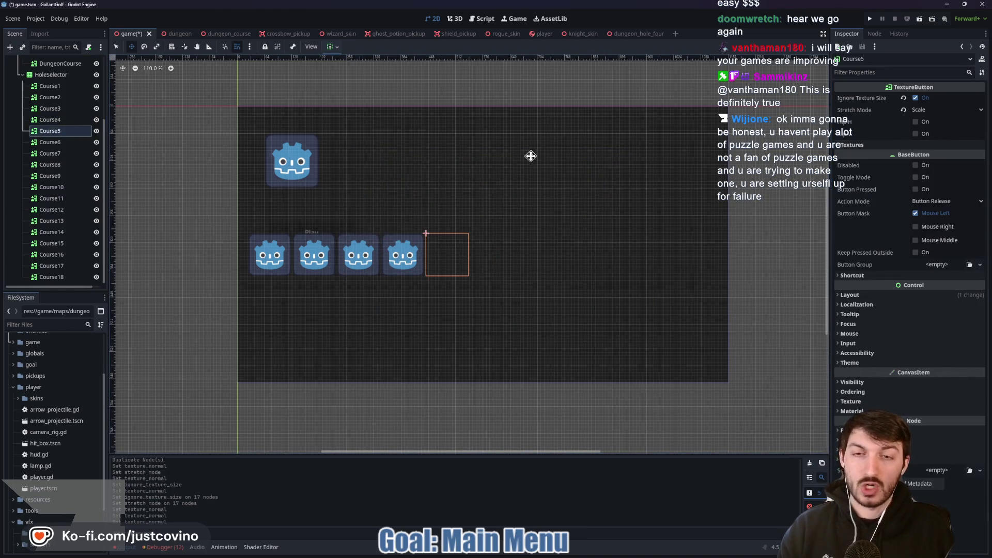
click(916, 142)
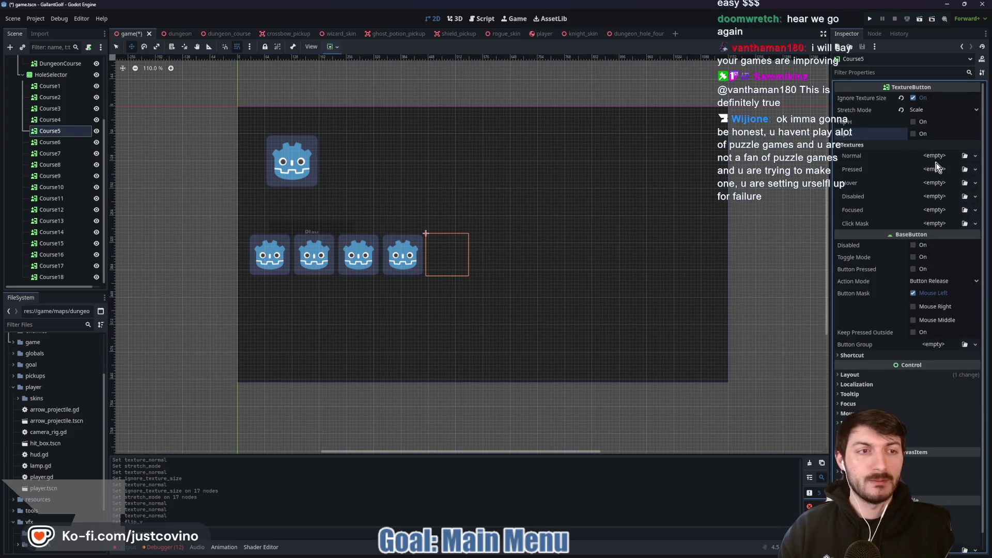
click(935, 158)
click(925, 371)
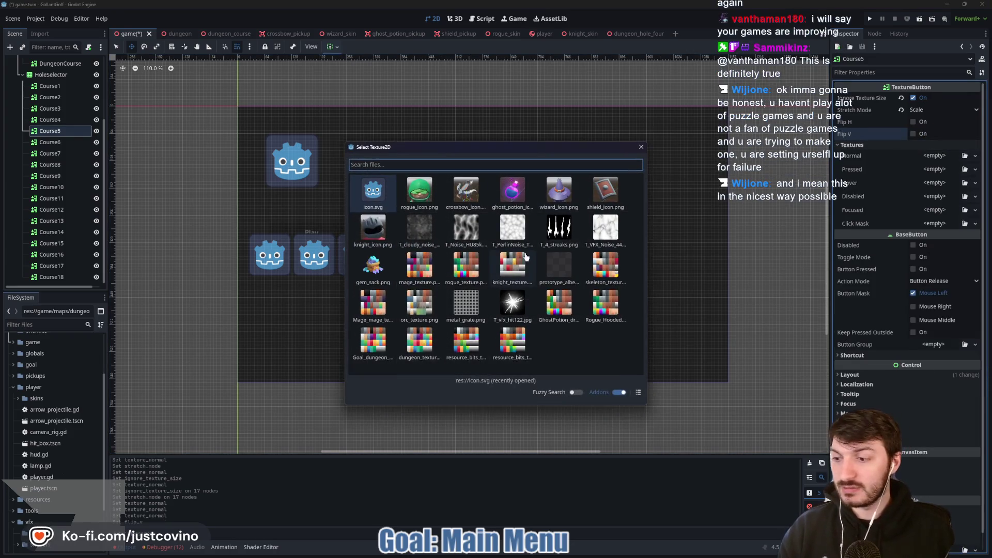
double_click(373, 192)
click(50, 142)
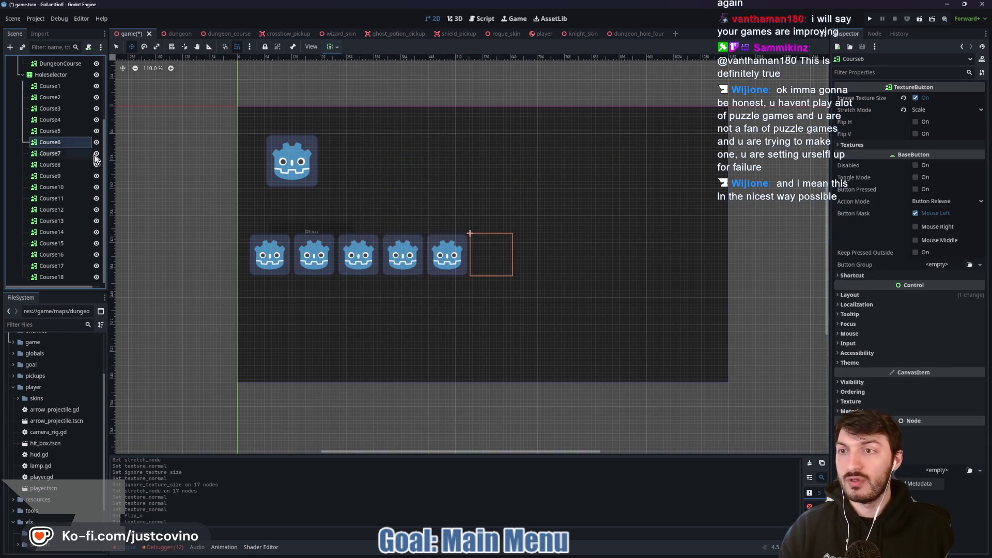
click(929, 154)
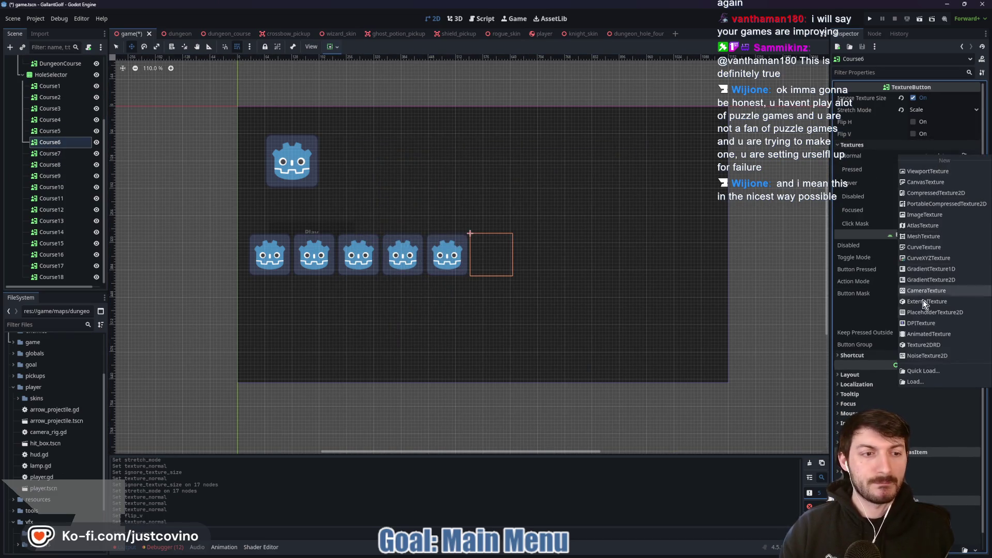
click(913, 370)
double_click(373, 194)
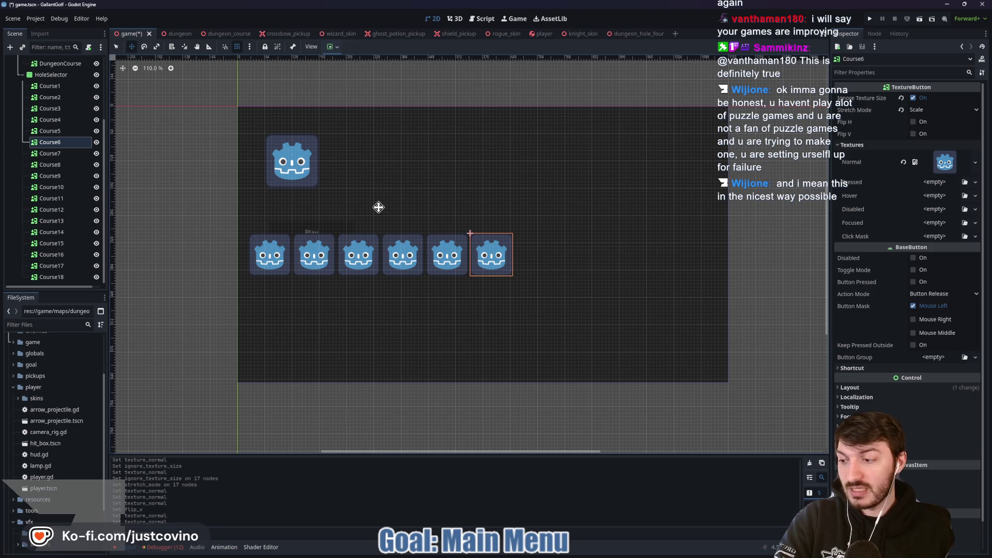
click(54, 153)
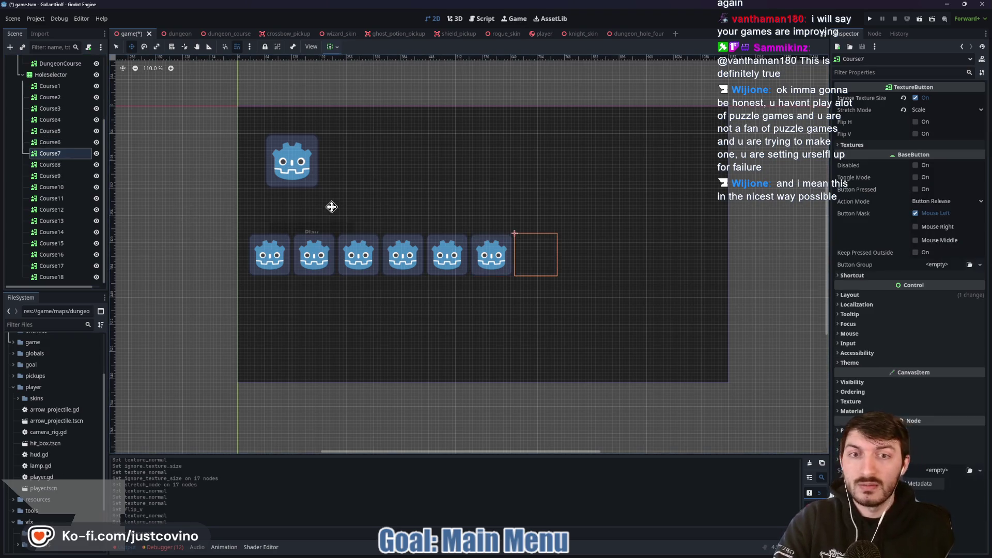
click(909, 145)
click(930, 156)
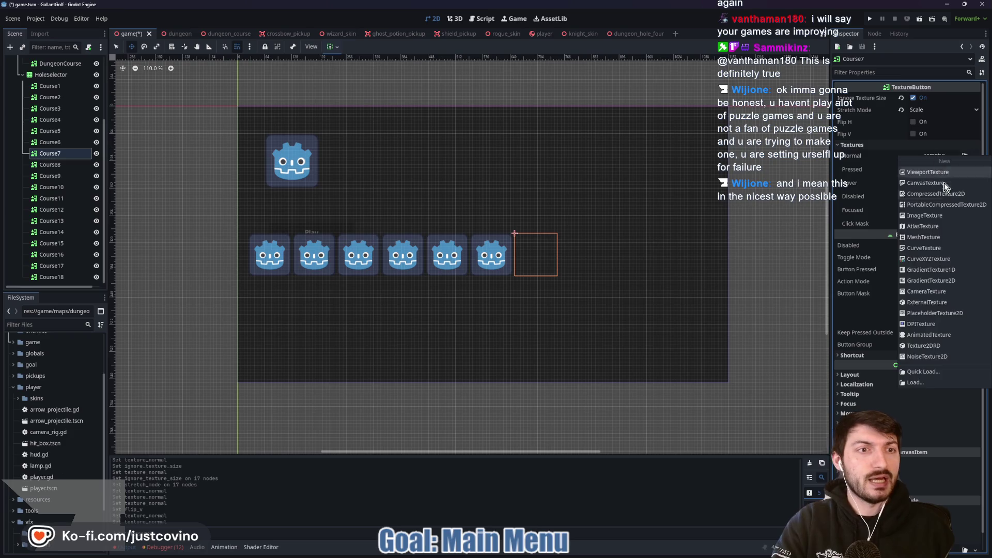
click(930, 374)
double_click(372, 186)
Give Course8, Course9 and Course10 the icon.svg Godot icon as their Normal texture
key(Down)
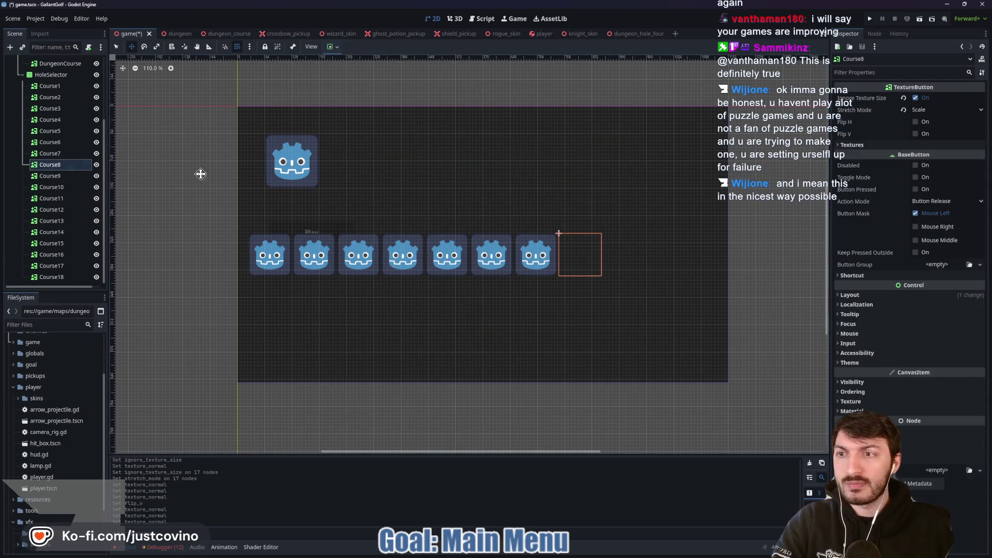
click(911, 145)
click(925, 156)
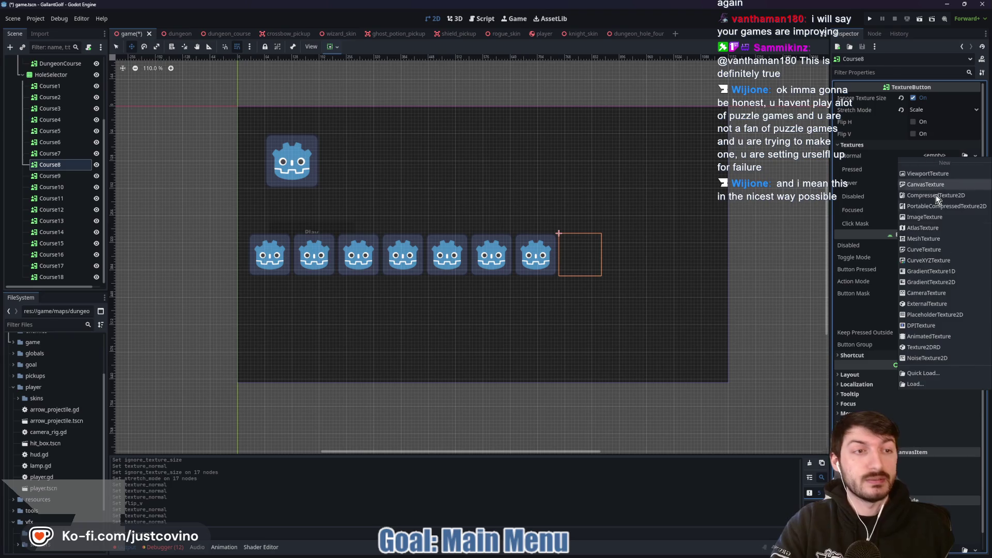
click(930, 376)
key(Return)
click(65, 180)
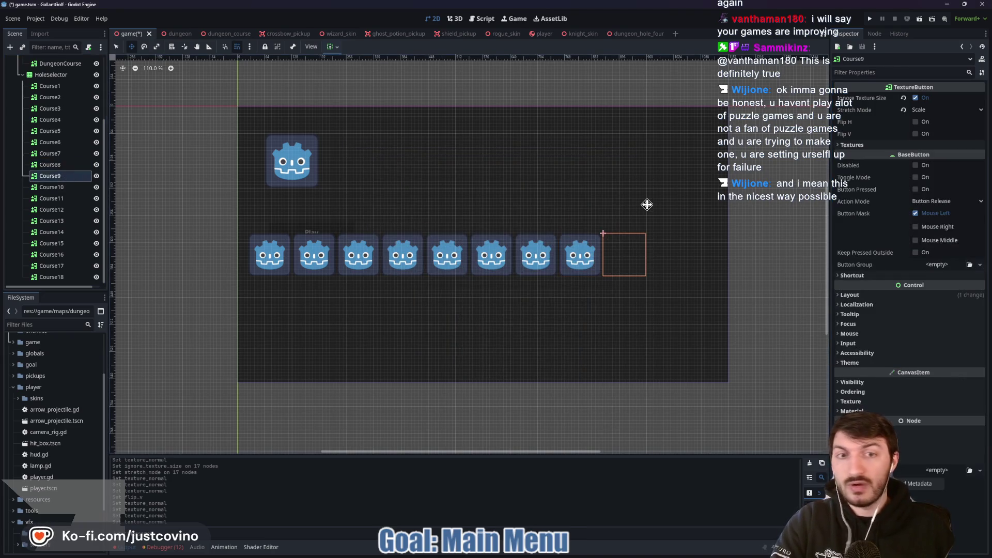
click(853, 147)
click(931, 158)
click(930, 376)
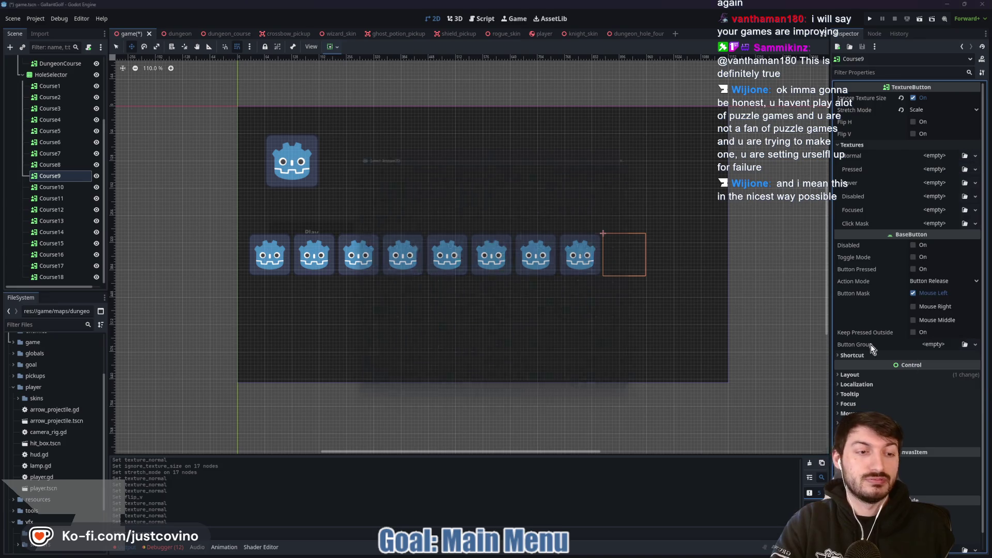
double_click(380, 200)
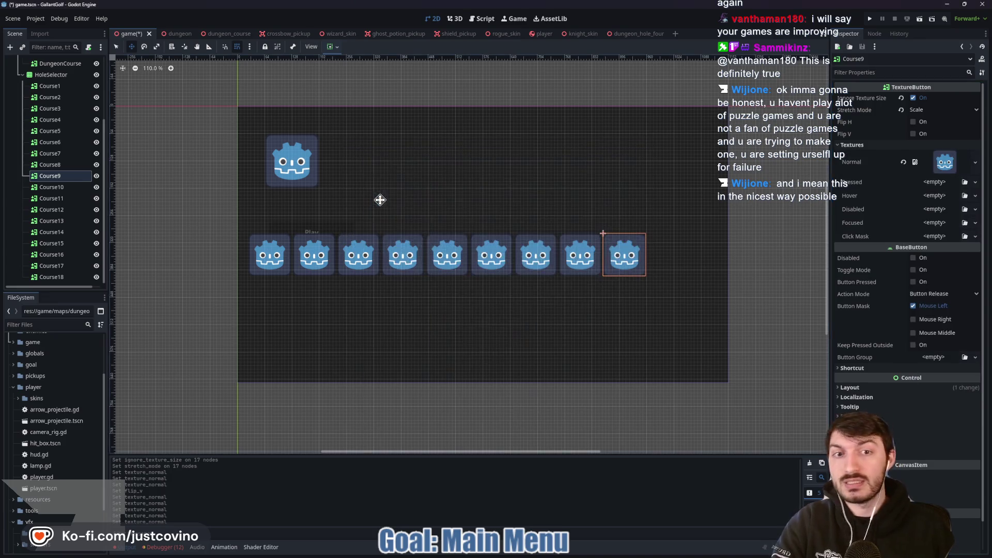
click(52, 187)
click(932, 156)
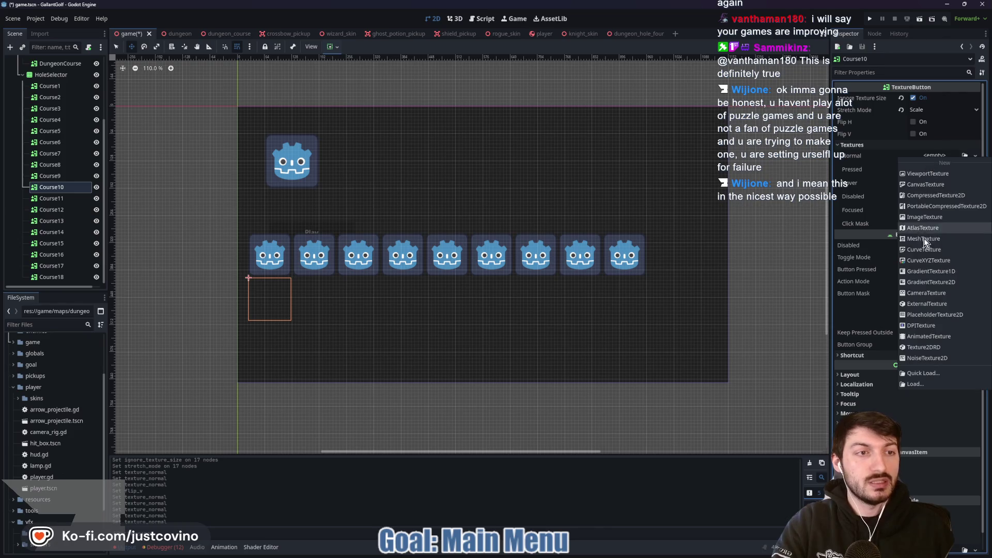
click(930, 376)
double_click(371, 195)
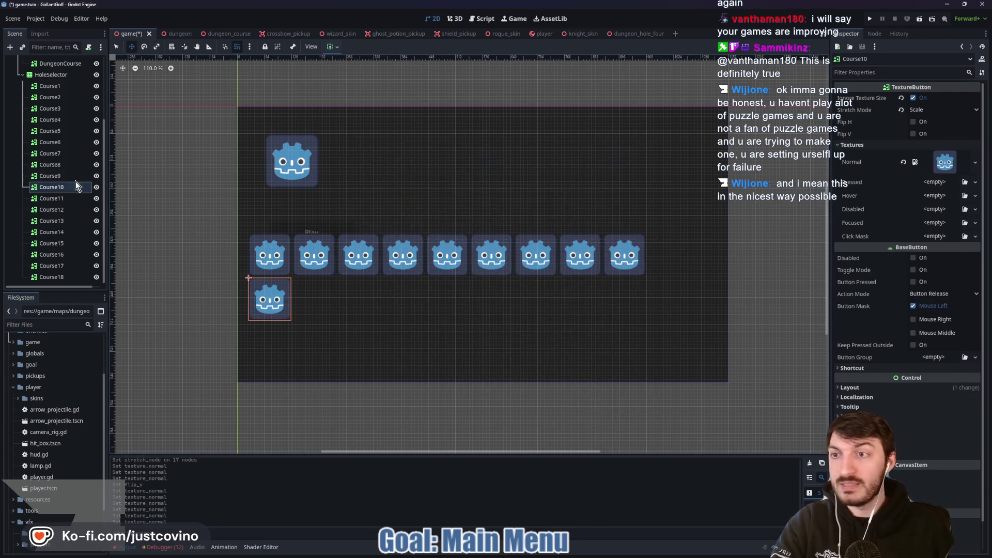
Give Course11 through Course14 the icon.svg Godot icon as their Normal texture
click(51, 198)
click(940, 162)
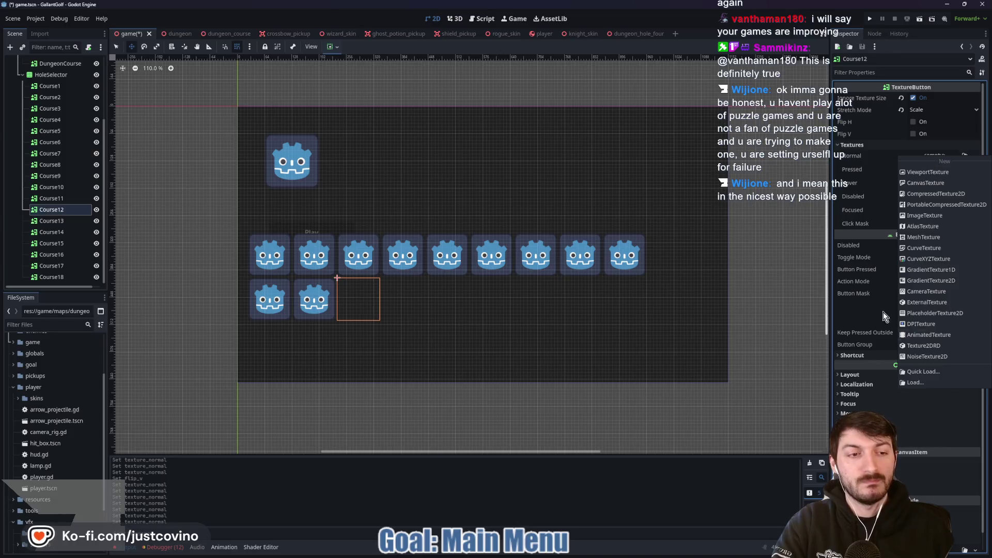
click(914, 361)
double_click(371, 195)
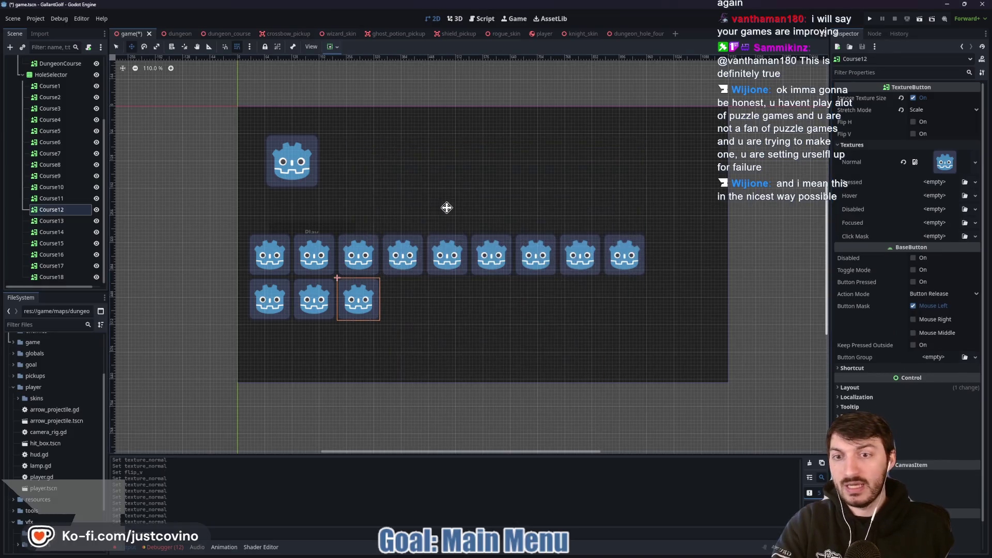
click(32, 221)
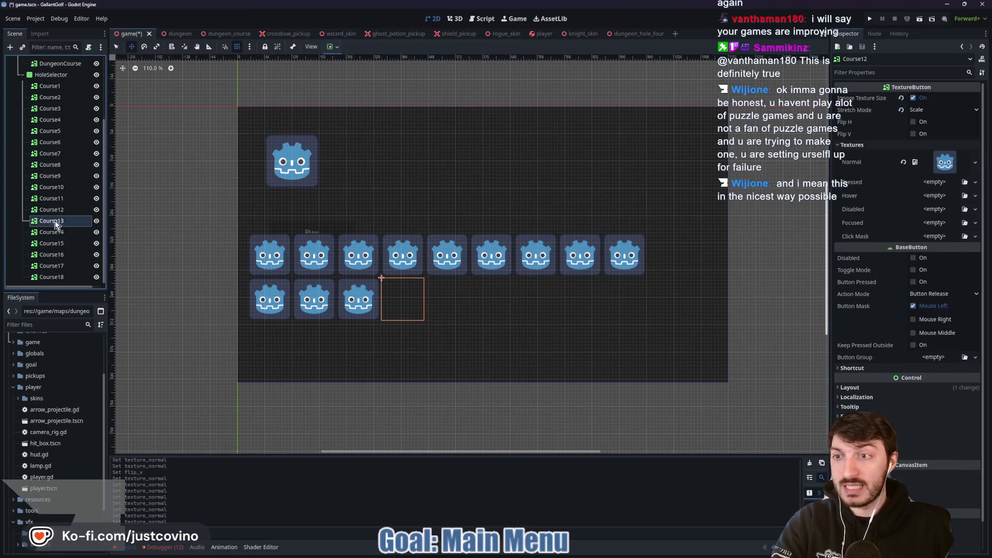
click(929, 158)
click(914, 361)
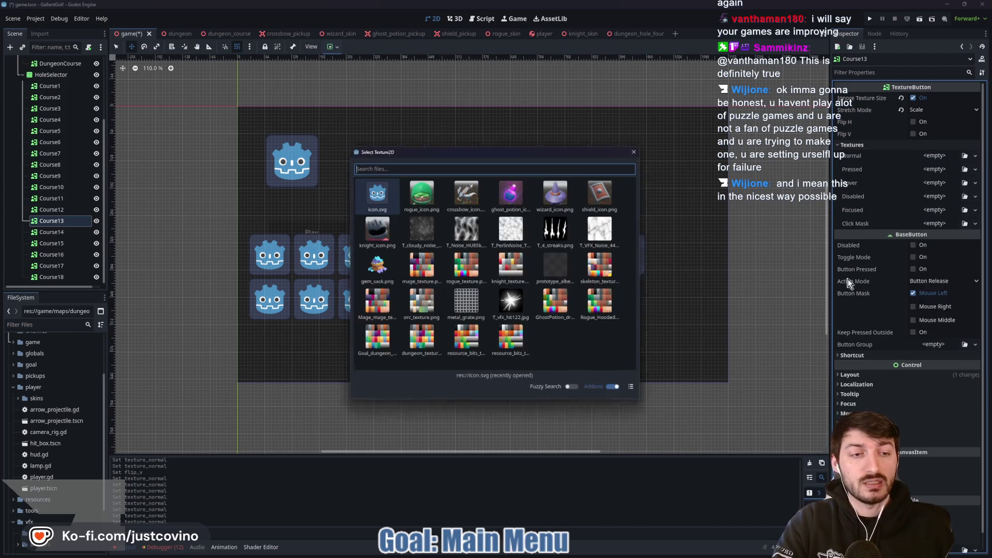
double_click(388, 200)
click(447, 299)
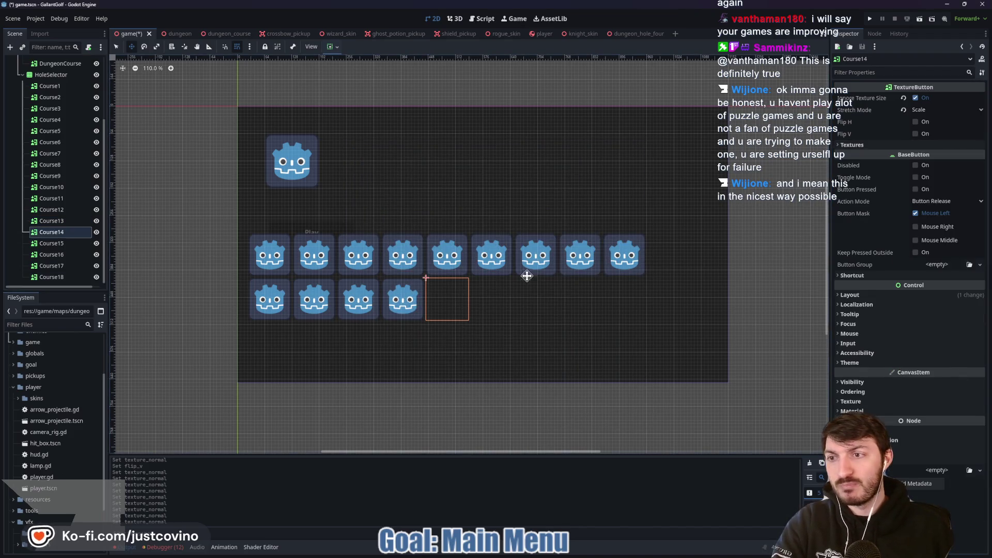
click(932, 147)
click(934, 155)
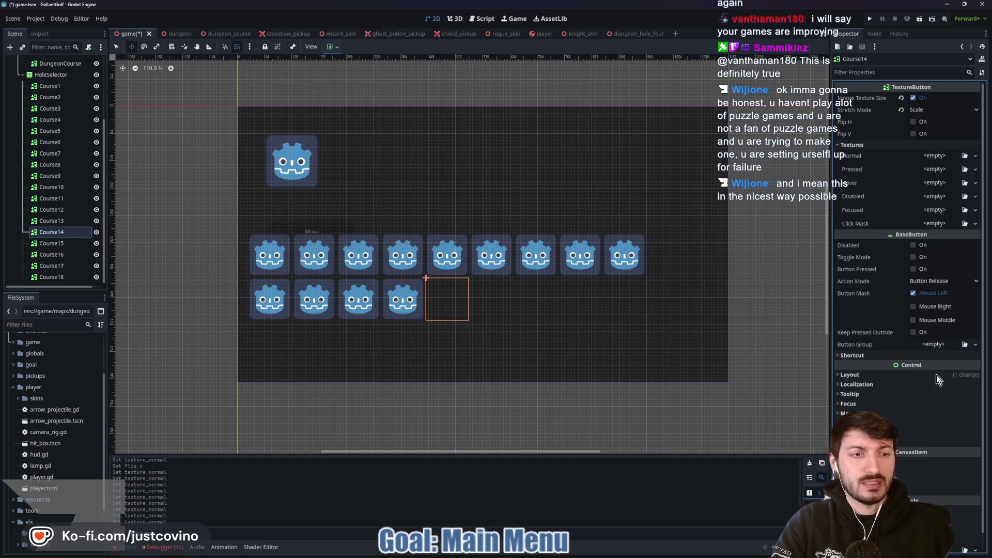
double_click(388, 199)
Give Course15 and Course16 the icon.svg Godot icon as their Normal texture
click(52, 243)
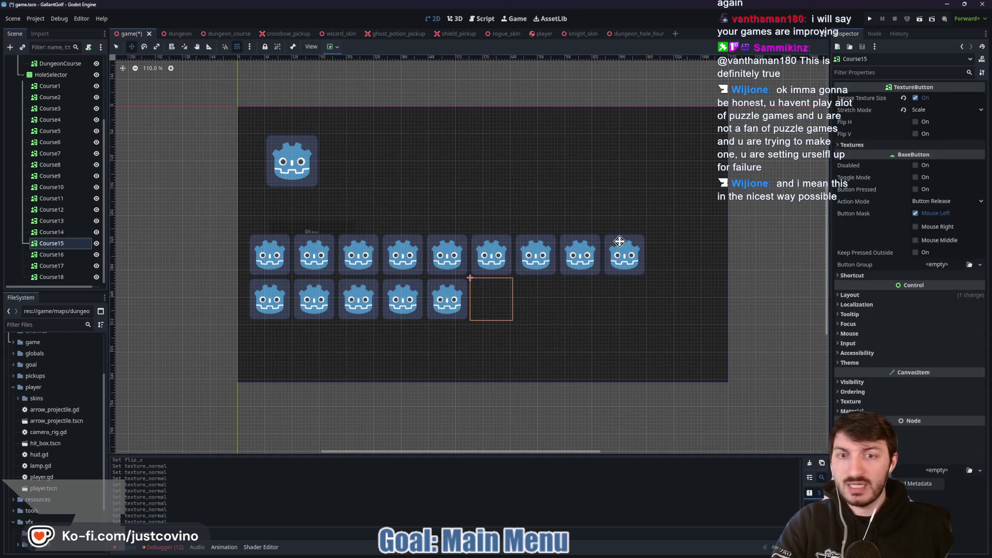
click(924, 145)
click(928, 157)
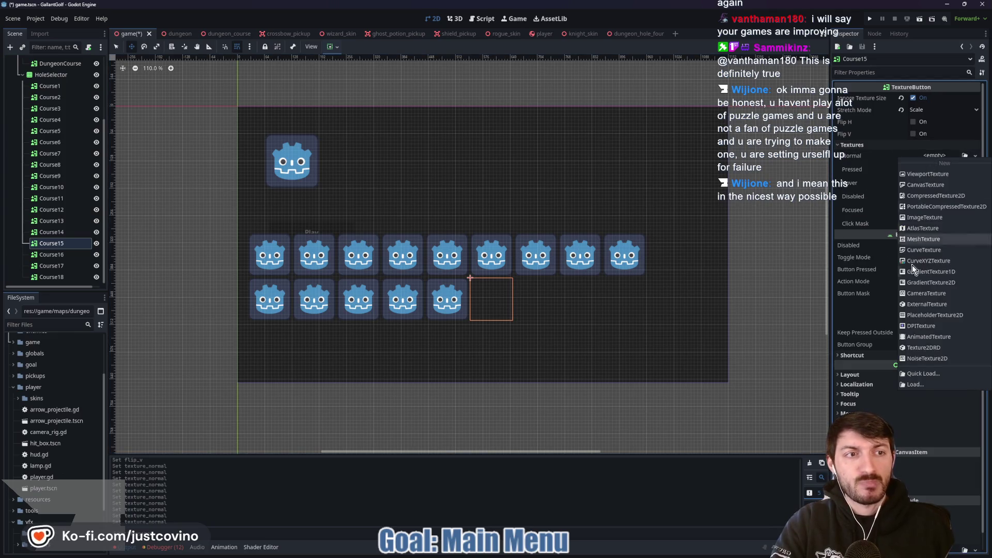
click(922, 373)
double_click(375, 203)
click(51, 254)
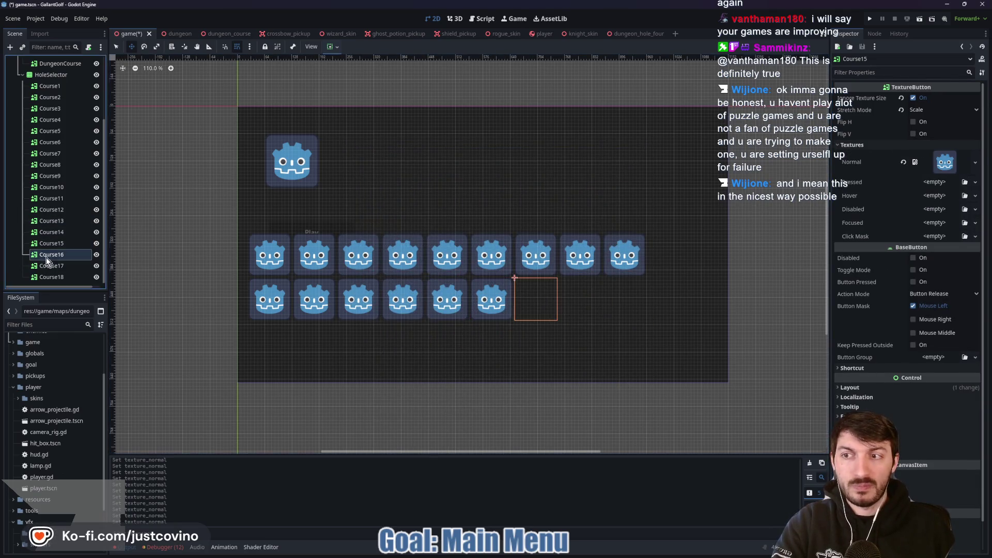
click(864, 144)
click(933, 157)
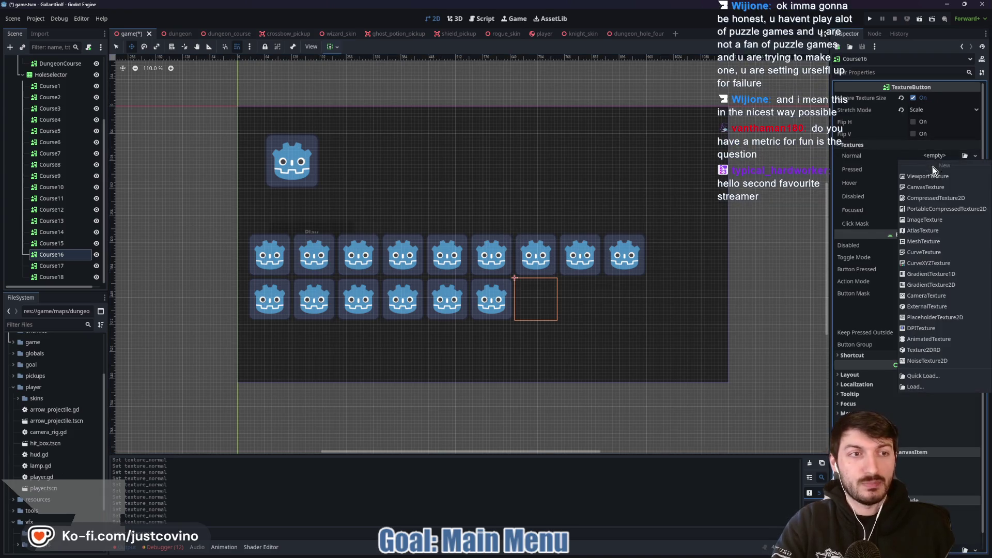
click(925, 373)
double_click(366, 189)
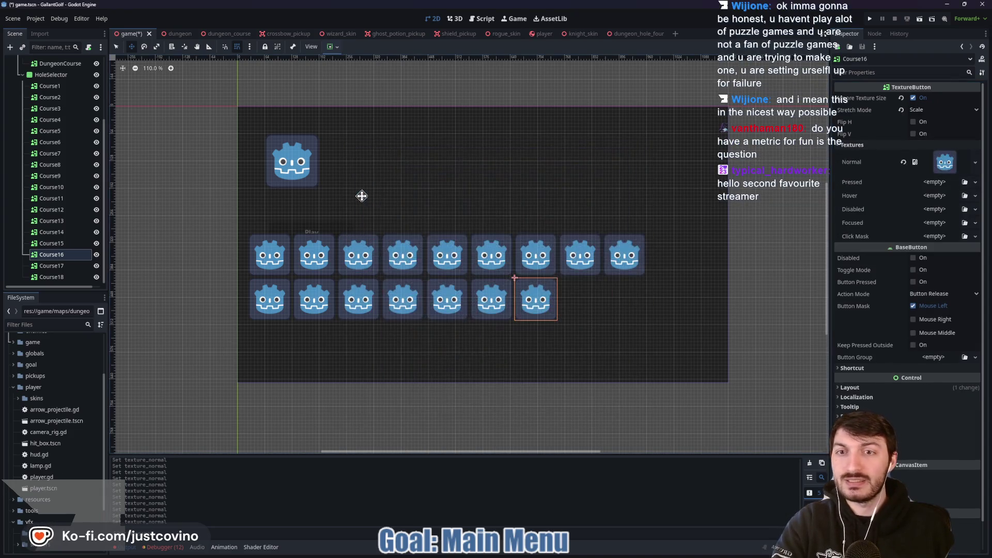
Give Course17 and Course18 the icon.svg Godot icon as their Normal texture
click(51, 266)
click(870, 147)
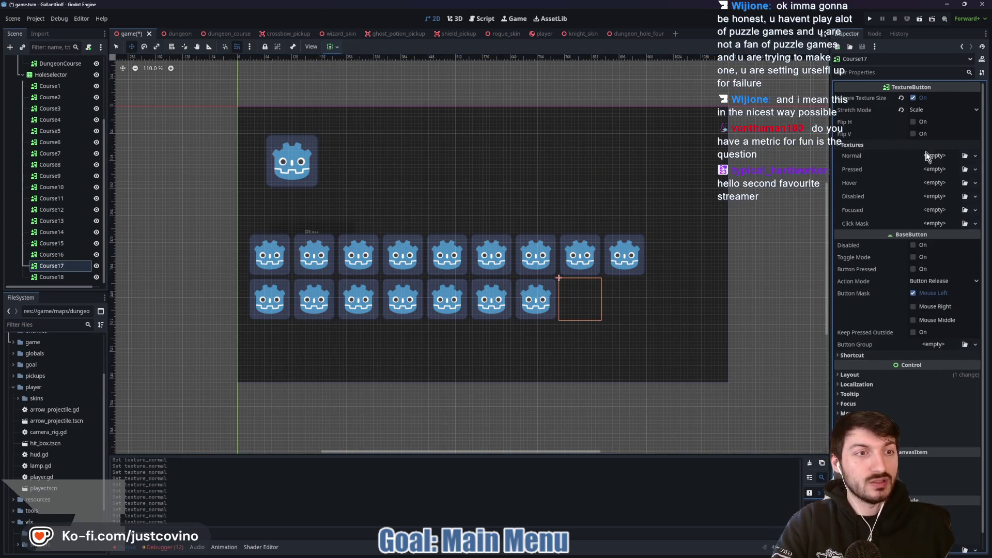
click(925, 155)
click(925, 372)
double_click(373, 190)
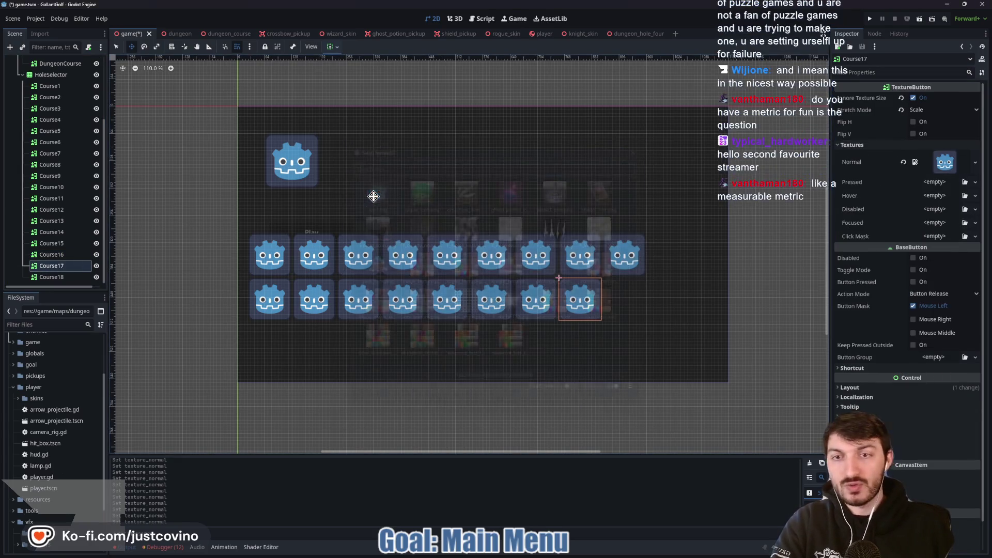
click(52, 277)
click(857, 145)
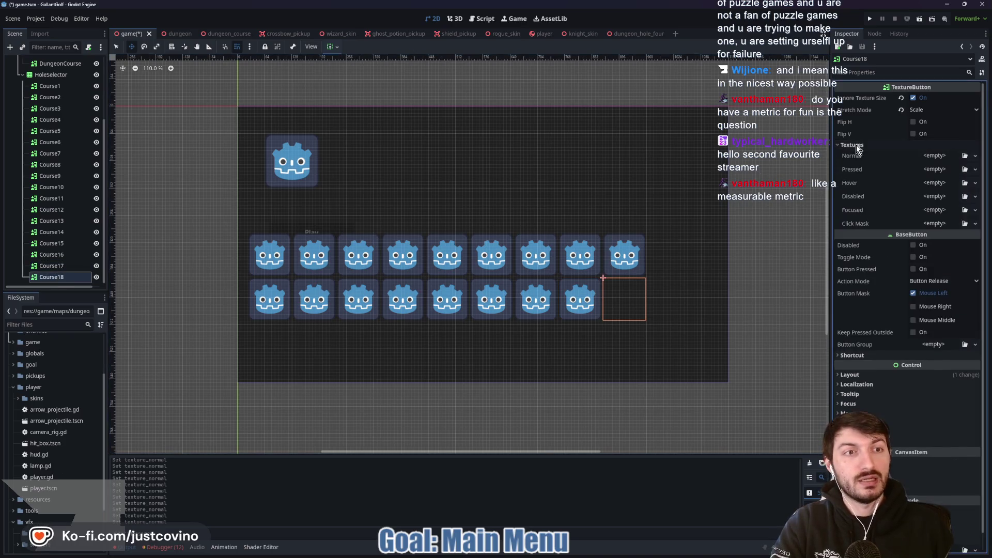
click(937, 158)
click(925, 372)
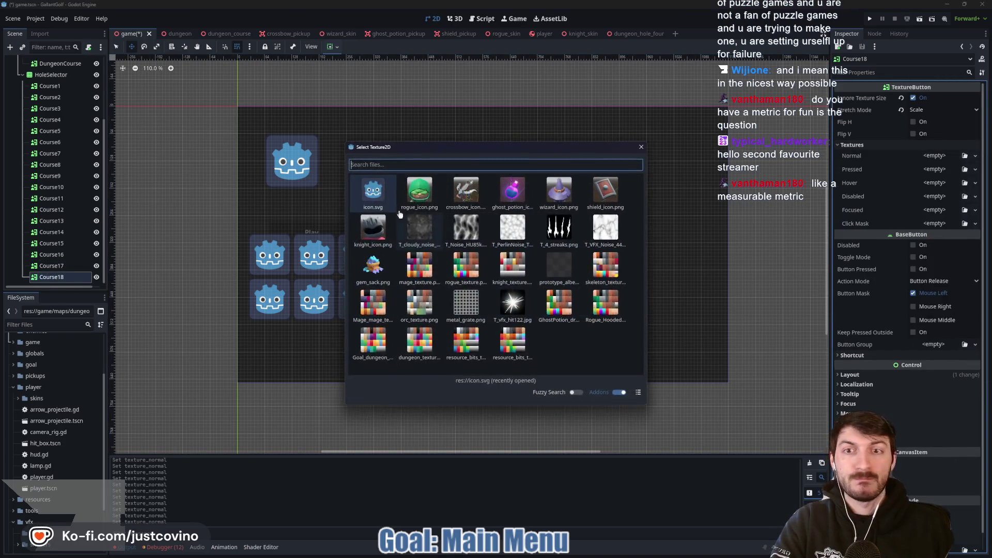
double_click(377, 201)
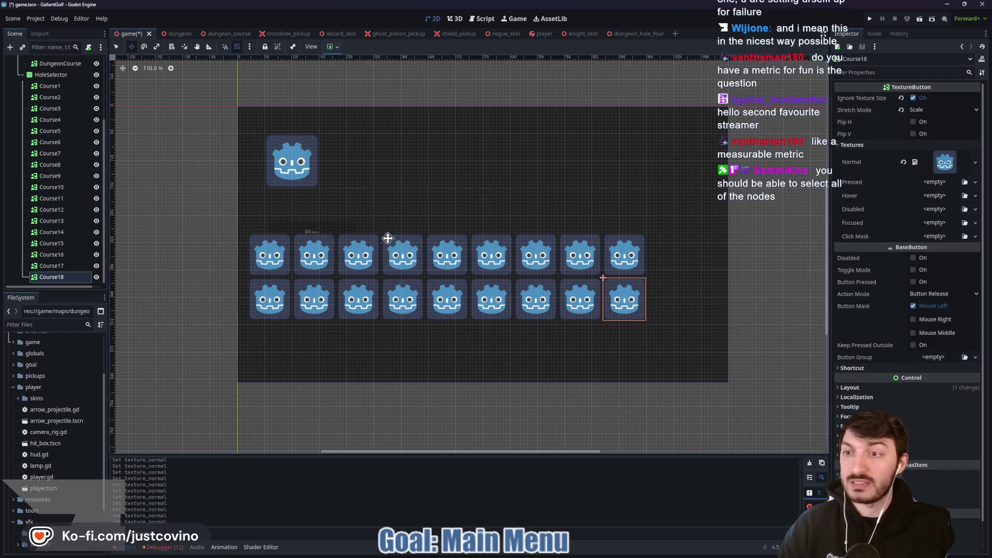
Set HoleSelector's h_separation theme constant to 20, then bring up the studio's itch.io page
click(52, 74)
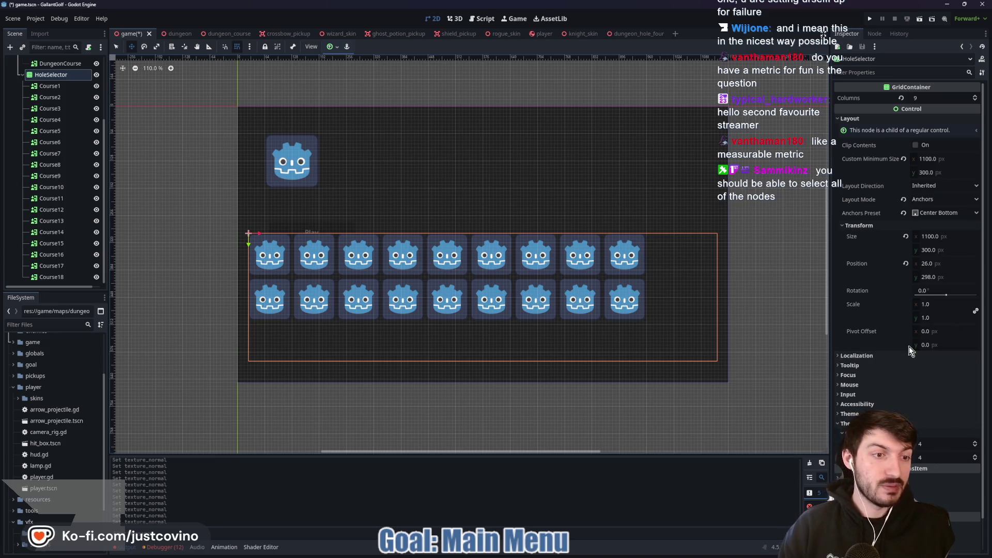
click(935, 444)
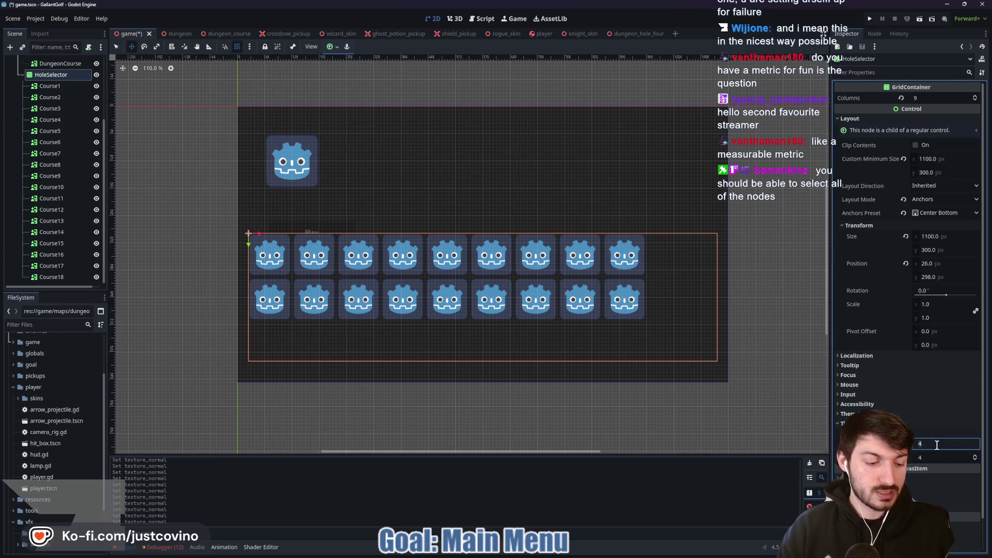
text(10)
key(Return)
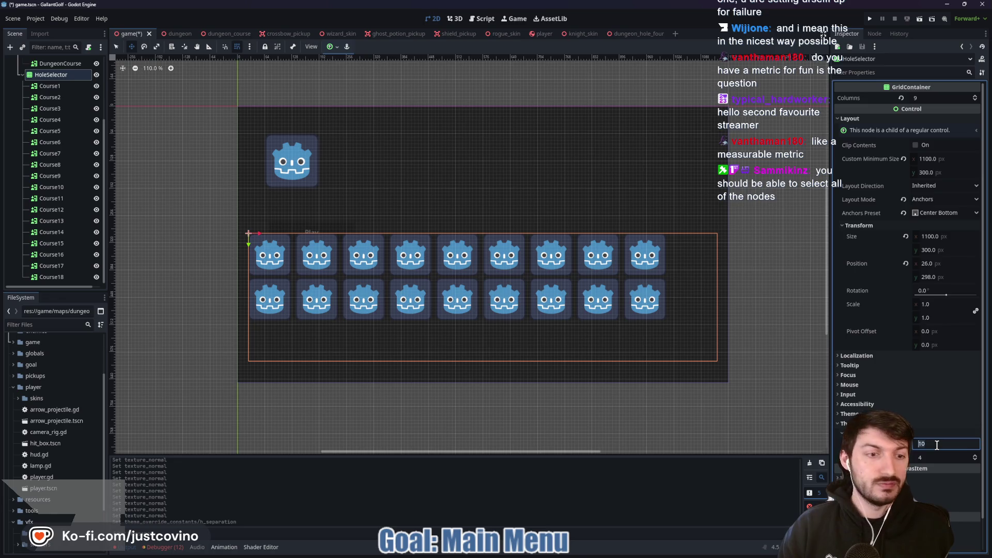
text(20)
key(Return)
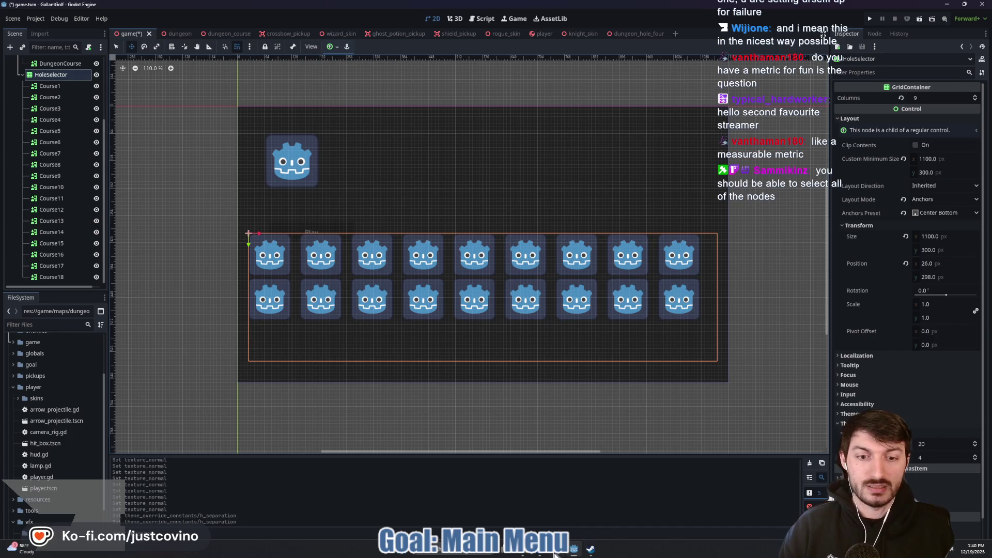
click(590, 549)
From the itch.io front page, open the Winter Sale 2025 top games on sale listing
scroll(442, 265, up, 5)
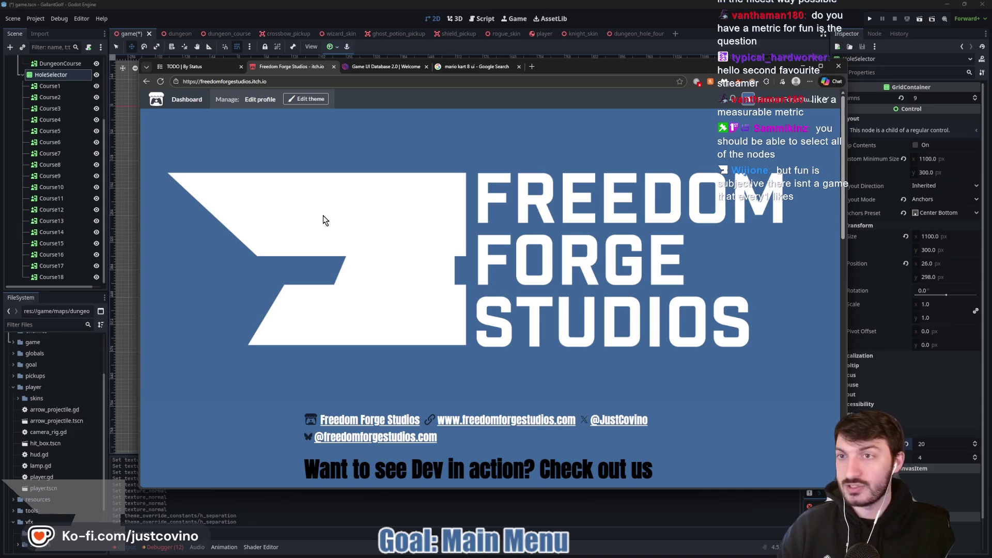
click(483, 221)
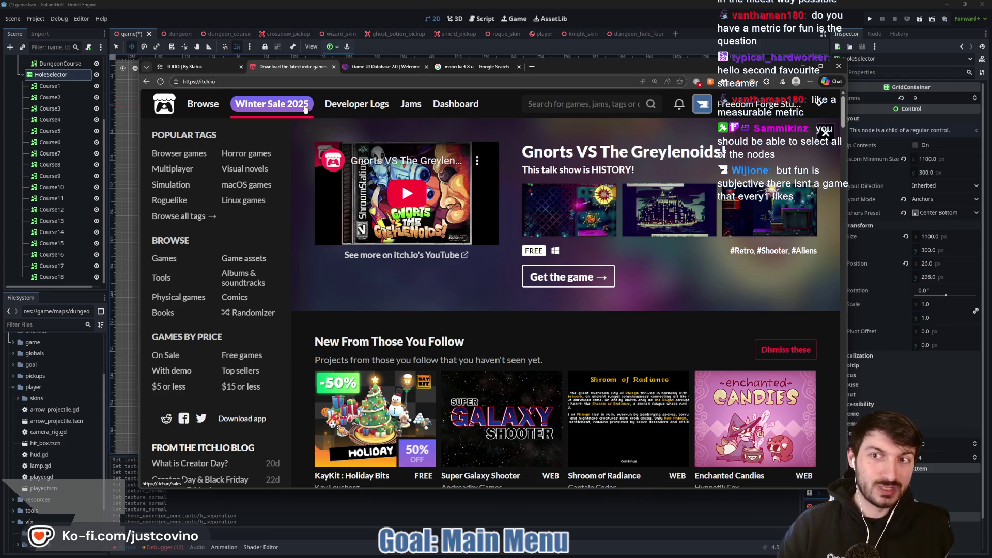
click(224, 130)
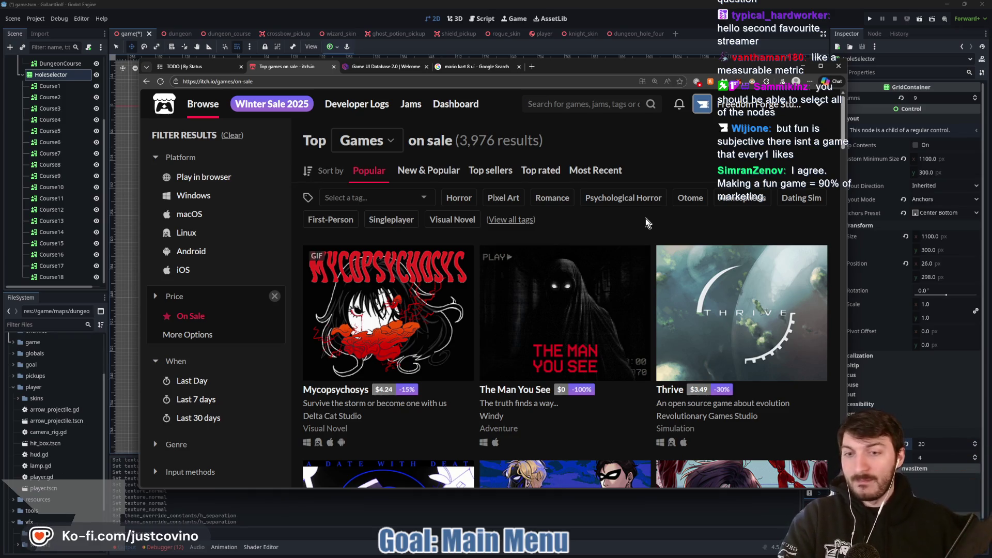
scroll(702, 200, down, 3)
scroll(702, 200, down, 3)
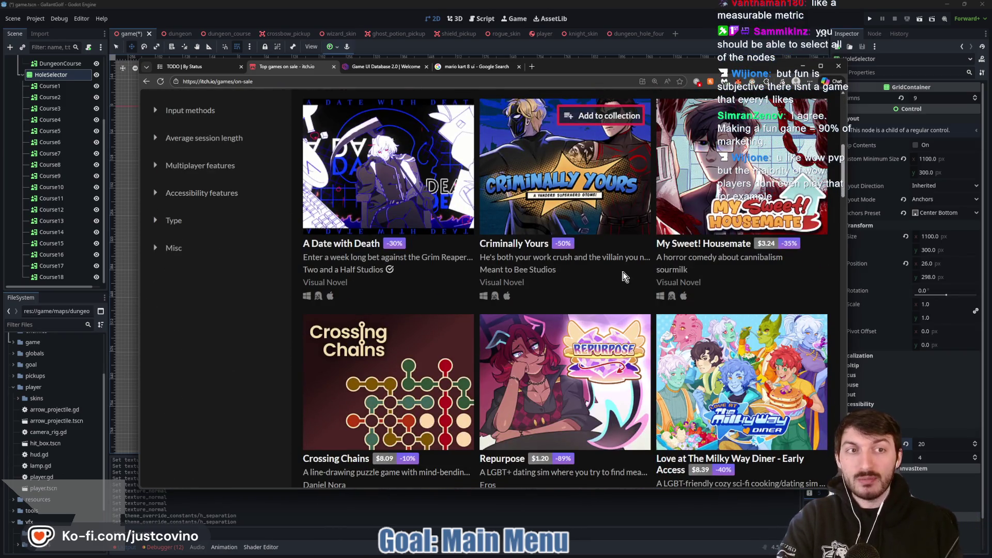
scroll(624, 274, down, 3)
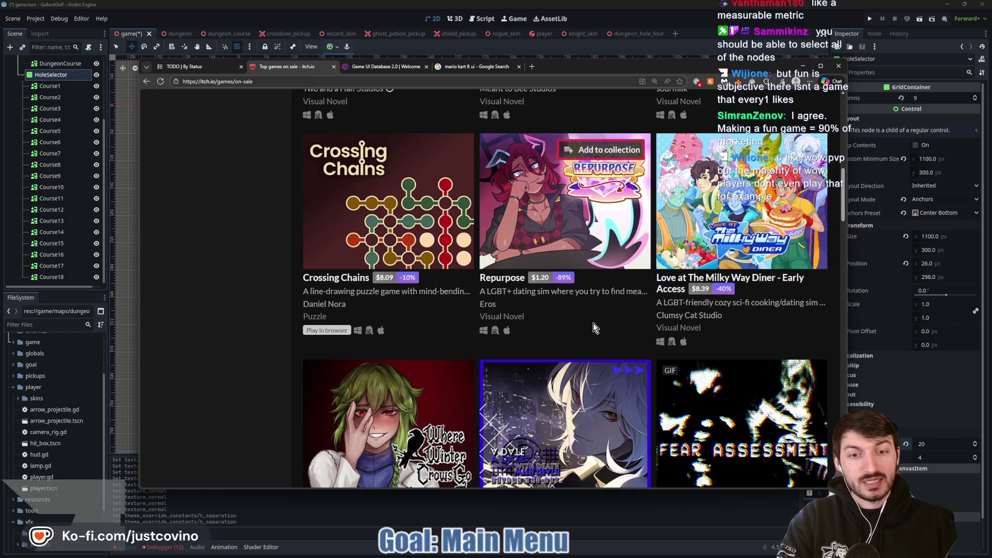
scroll(602, 324, down, 3)
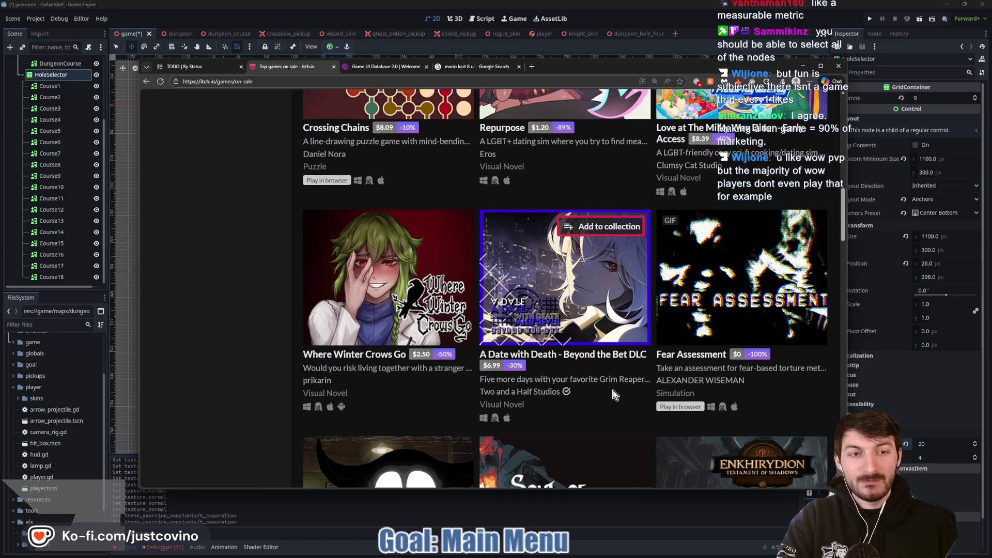
scroll(607, 378, up, 10)
scroll(607, 377, up, 3)
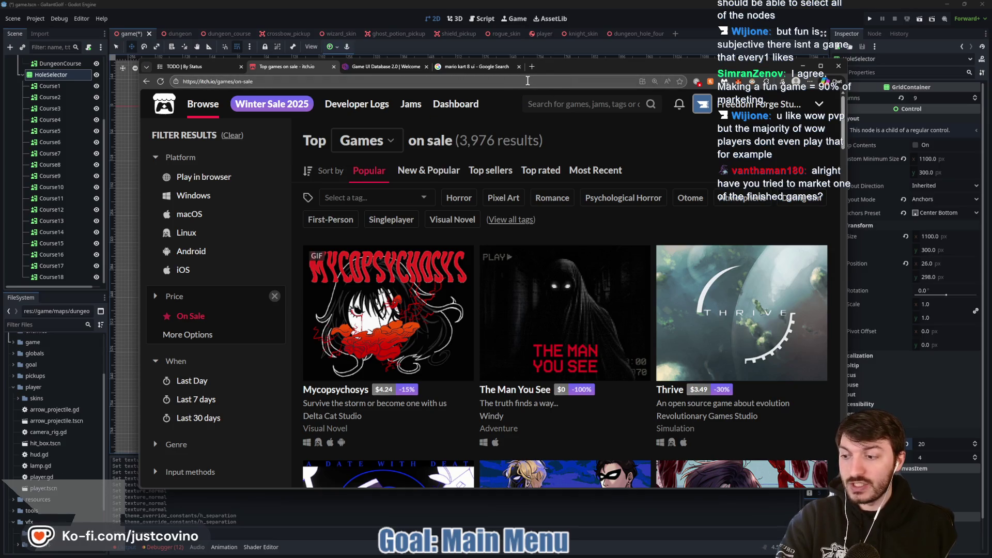
Glance at the Notion TODO board, then open Bear Attack Simulator from the Freedom Forge Studios page
click(202, 73)
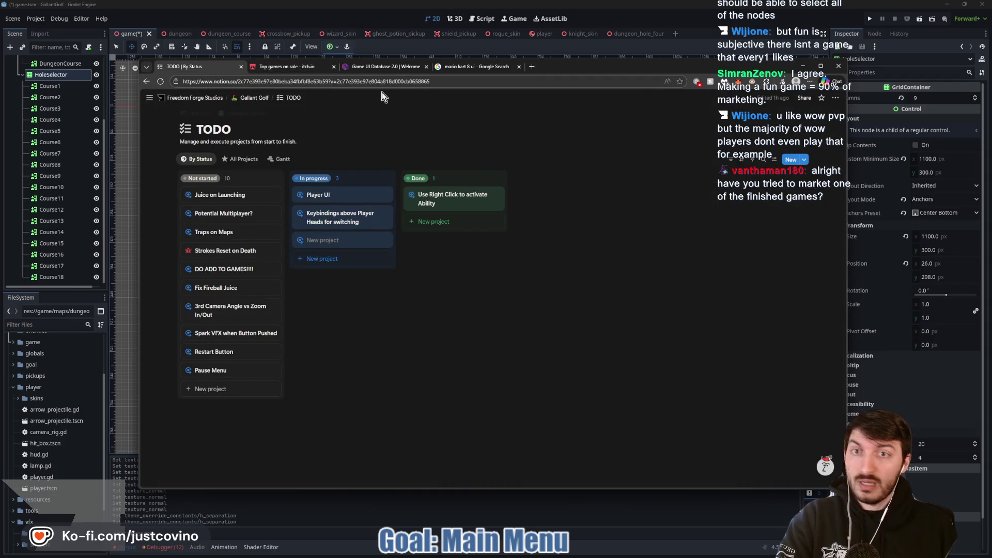
click(286, 65)
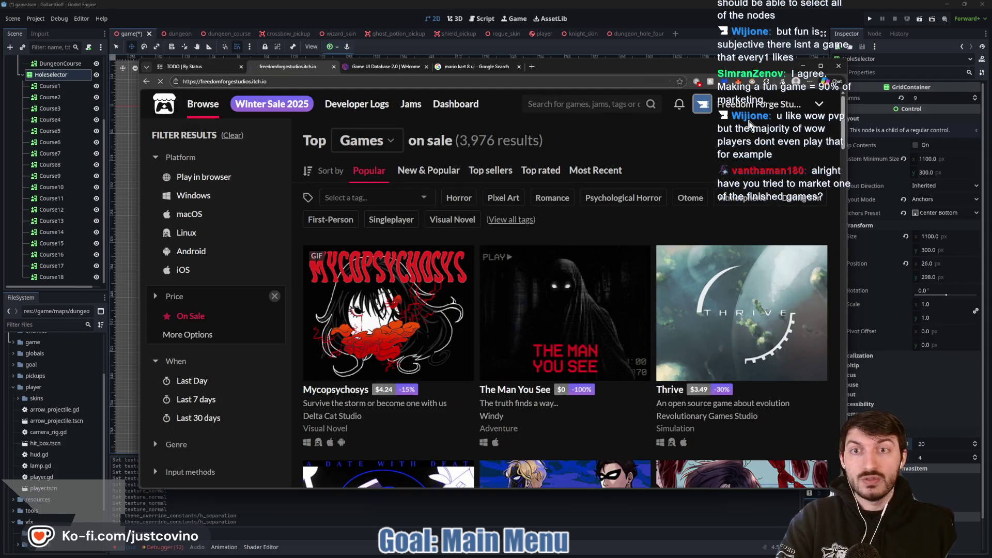
scroll(499, 208, down, 12)
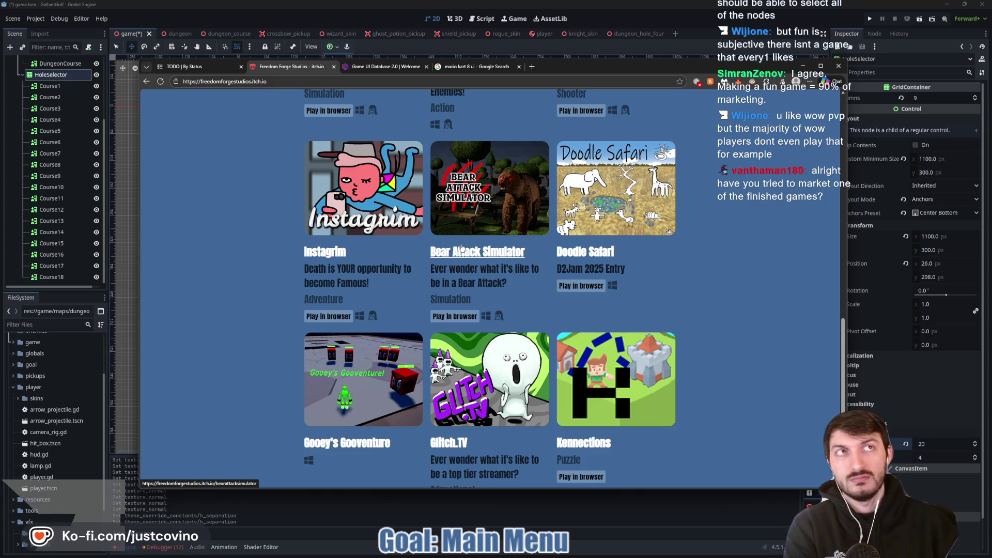
click(461, 248)
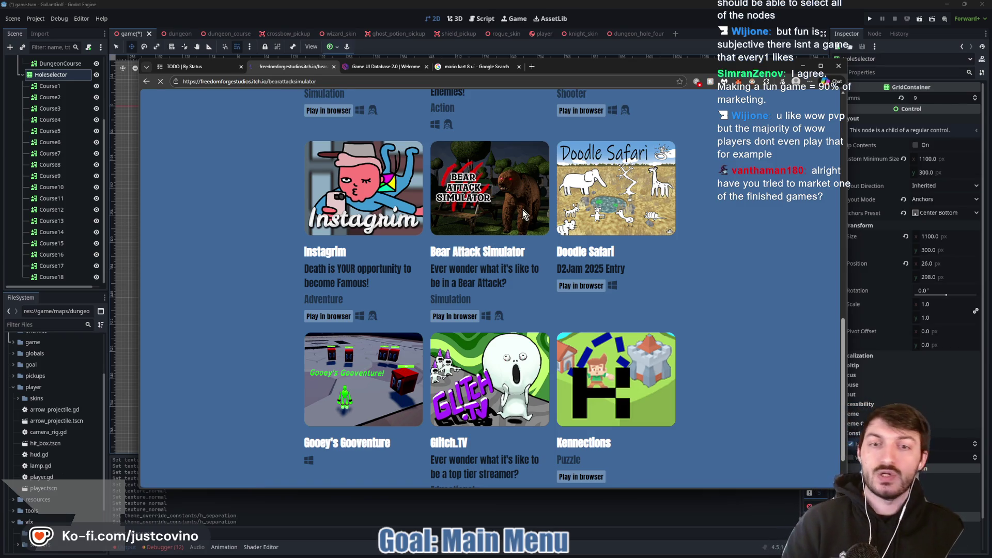
scroll(483, 255, down, 3)
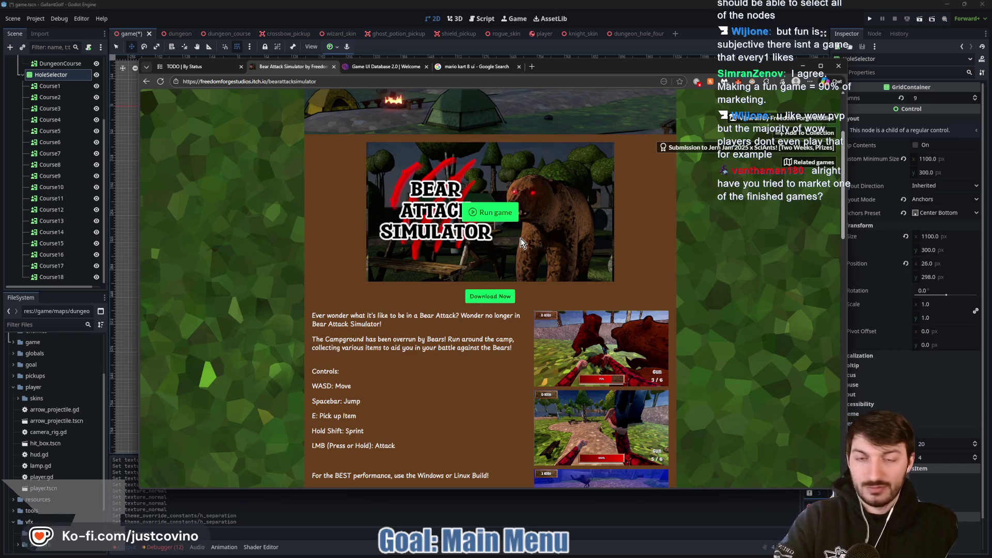
mouse_move(146, 158)
mouse_down()
mouse_move(306, 303)
mouse_move(364, 305)
mouse_up()
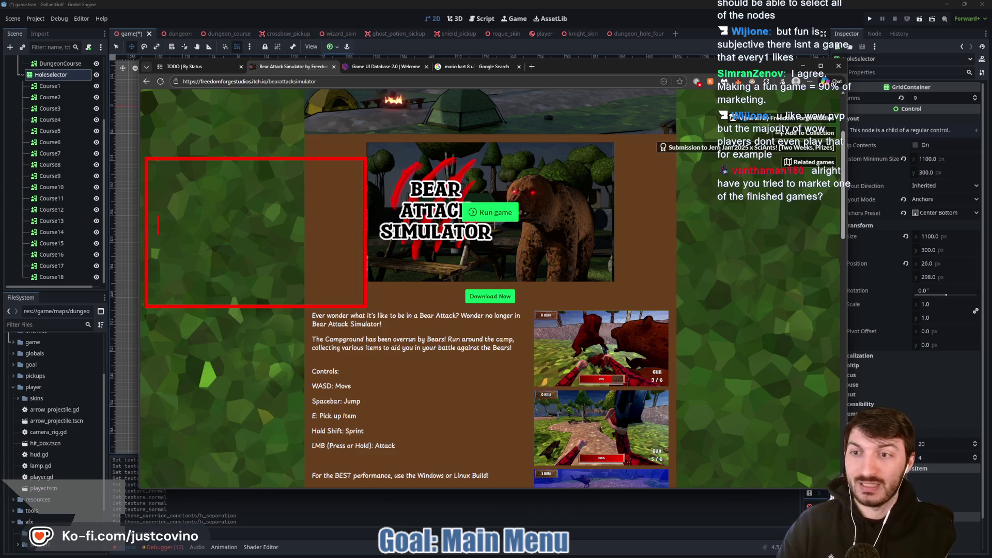
text(Marketing )
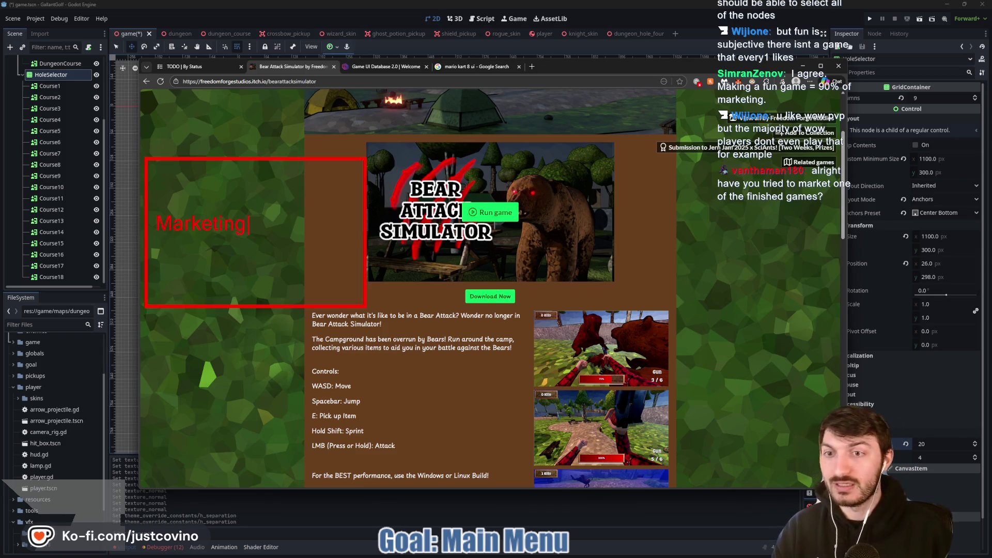
text(Social Media Marketing)
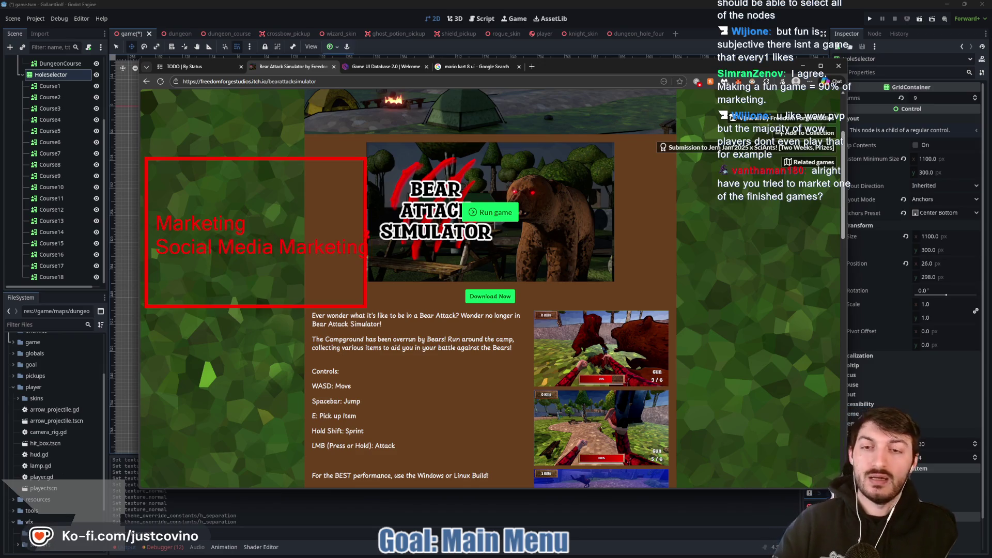
mouse_move(367, 235)
mouse_down()
mouse_move(572, 280)
mouse_move(476, 164)
mouse_up()
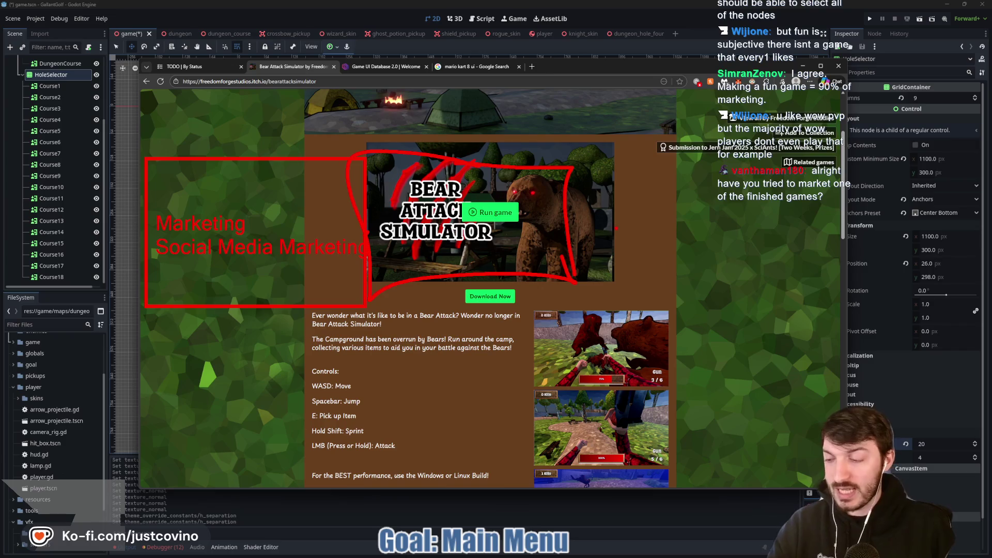
key(Escape)
scroll(604, 258, up, 3)
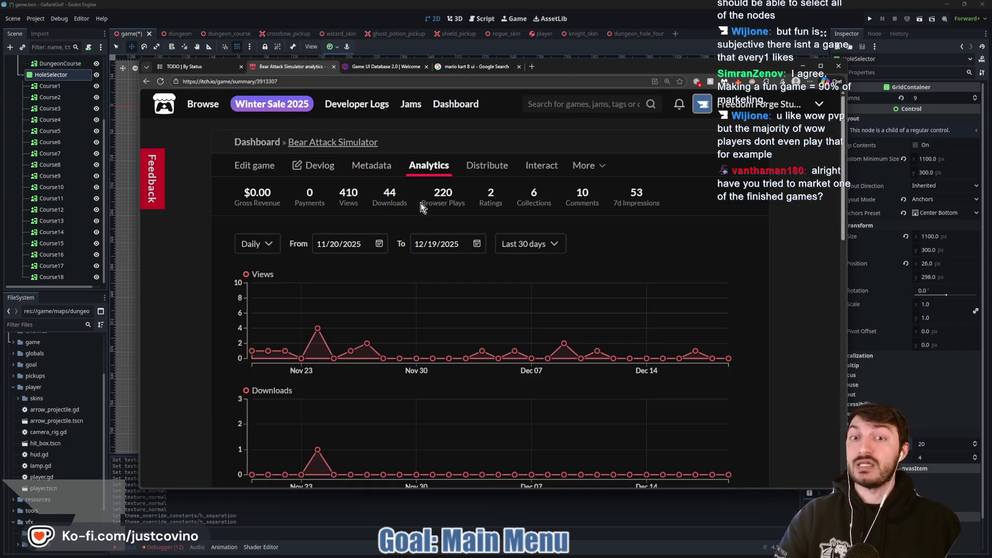
Scroll through Bear Attack Simulator's views, downloads, browser plays charts and referrer table
scroll(723, 274, down, 2)
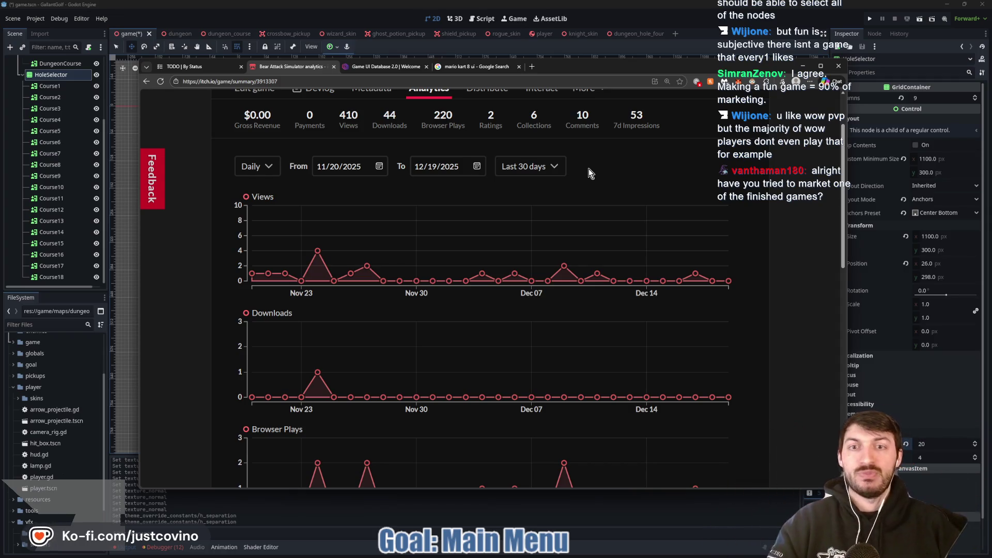
scroll(734, 203, down, 2)
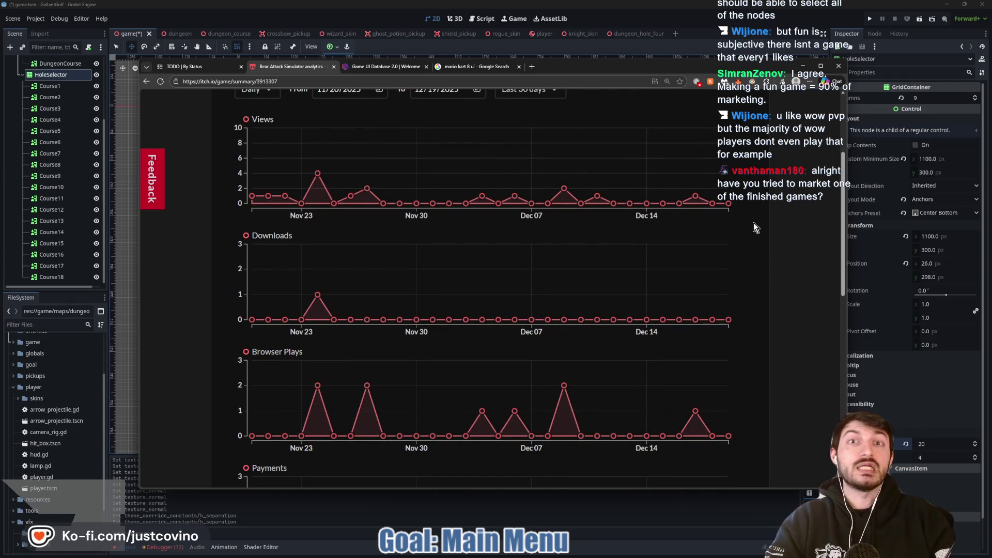
scroll(753, 222, down, 5)
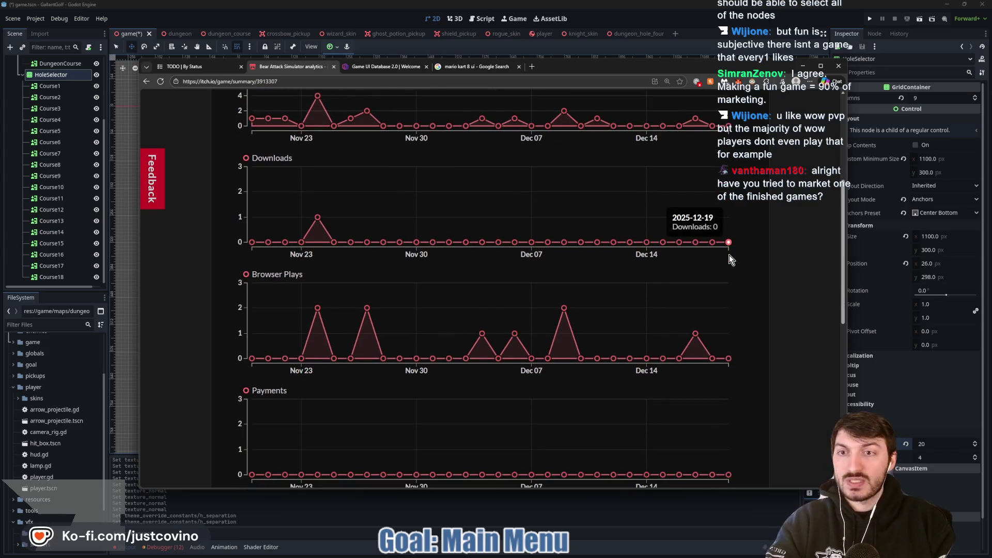
scroll(756, 247, down, 4)
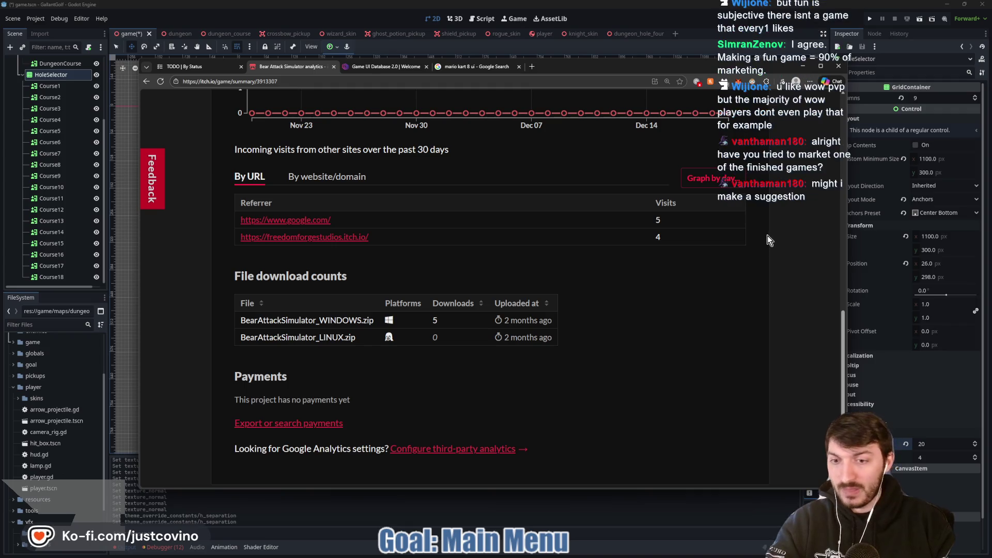
scroll(759, 254, up, 9)
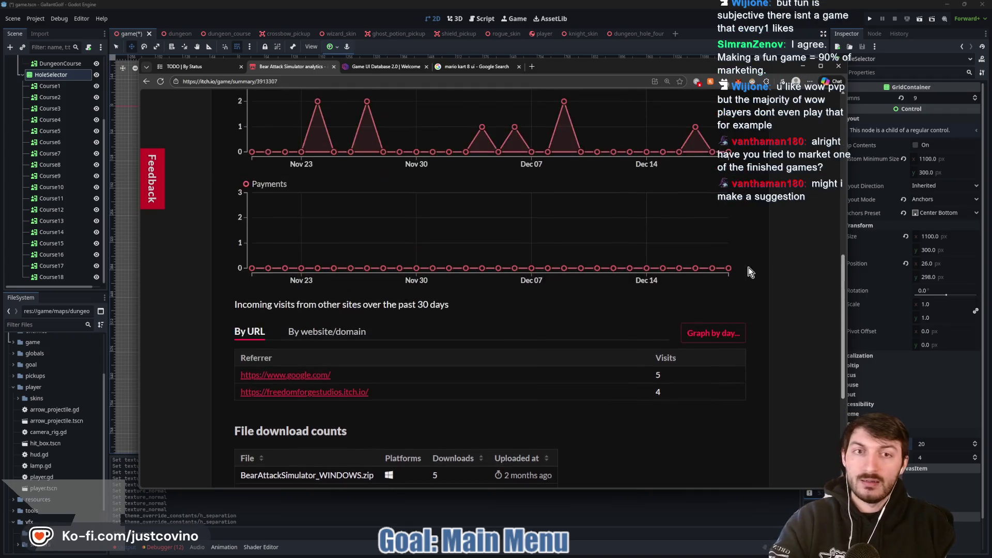
scroll(767, 260, up, 2)
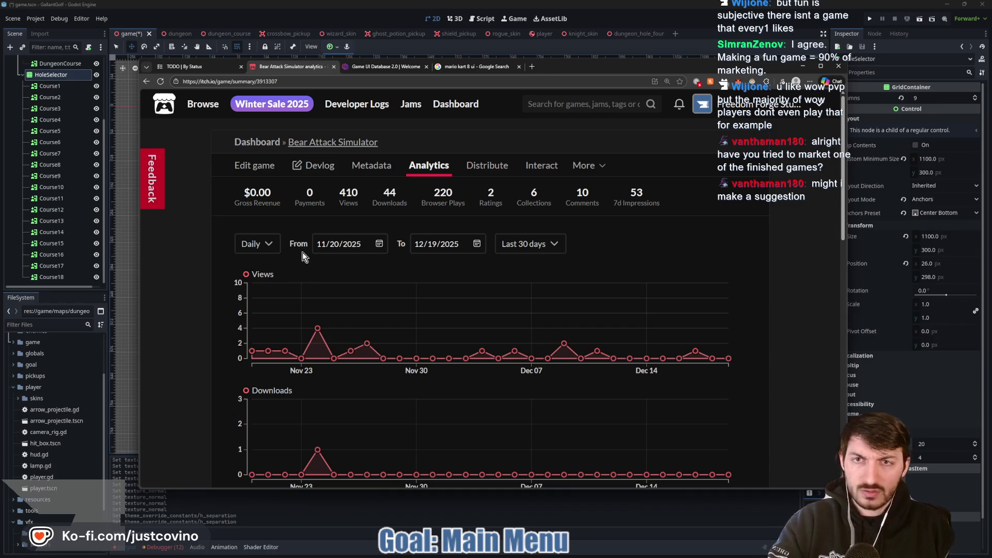
Set HoleSelector's h_separation to 25 and v_separation to 50, and save game.tscn
click(327, 16)
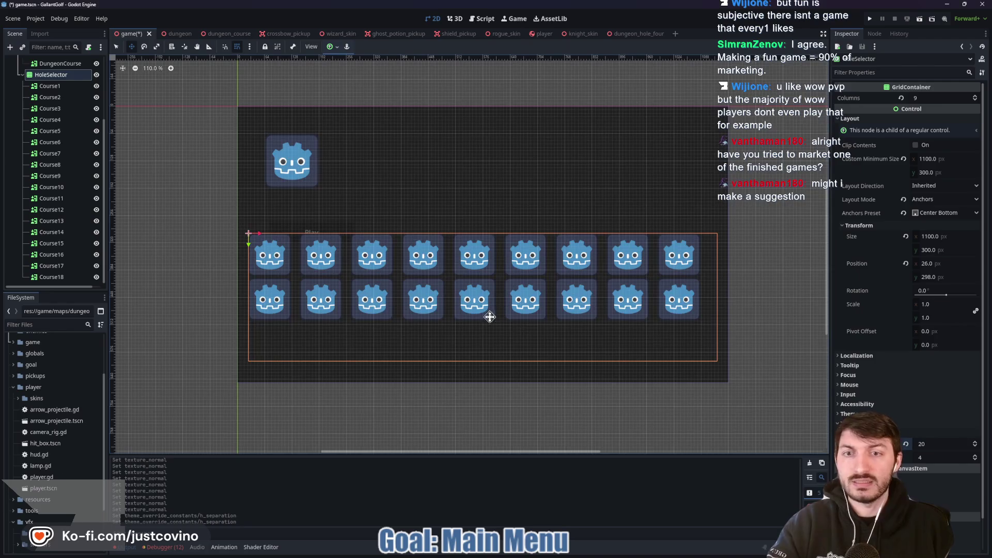
click(916, 456)
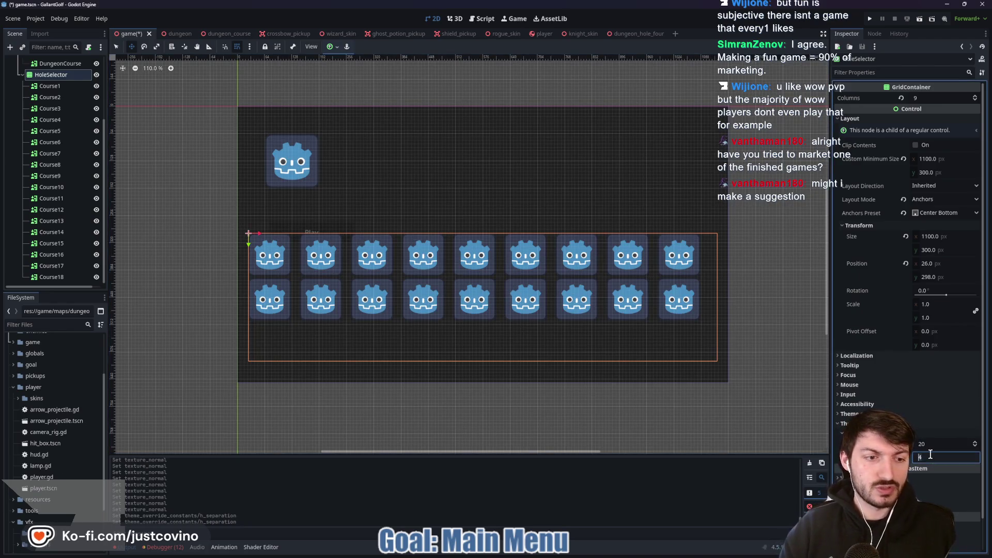
text(20)
key(Return)
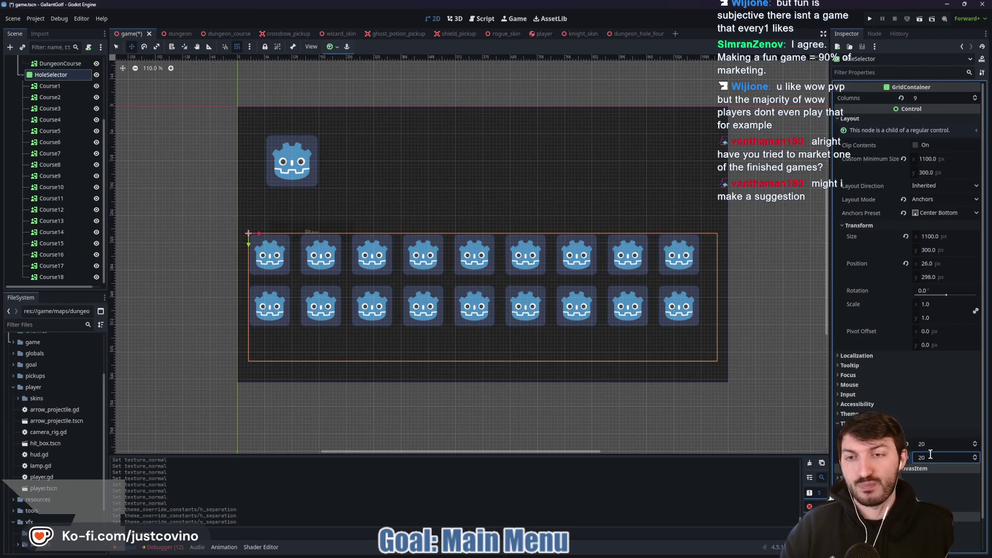
text(40)
key(Return)
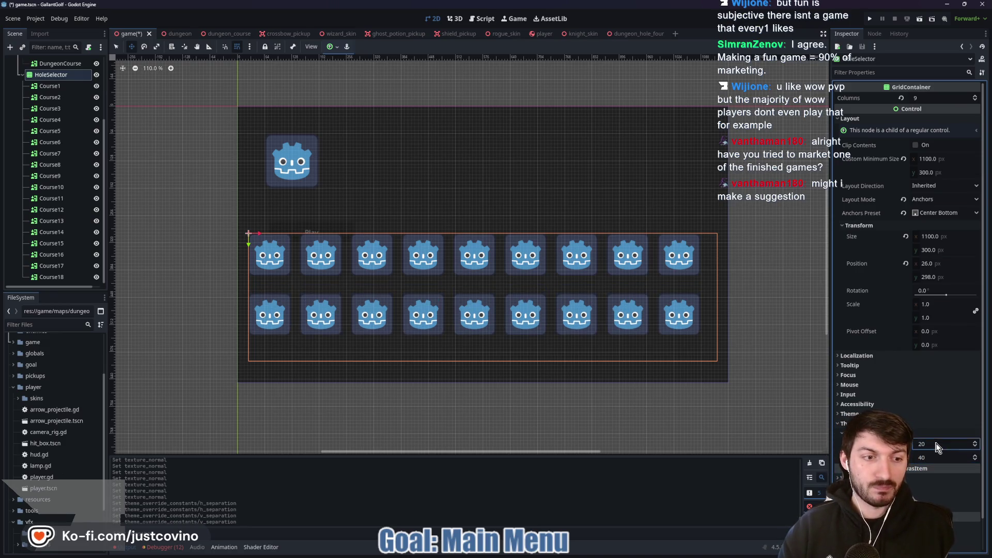
text(25)
key(Tab)
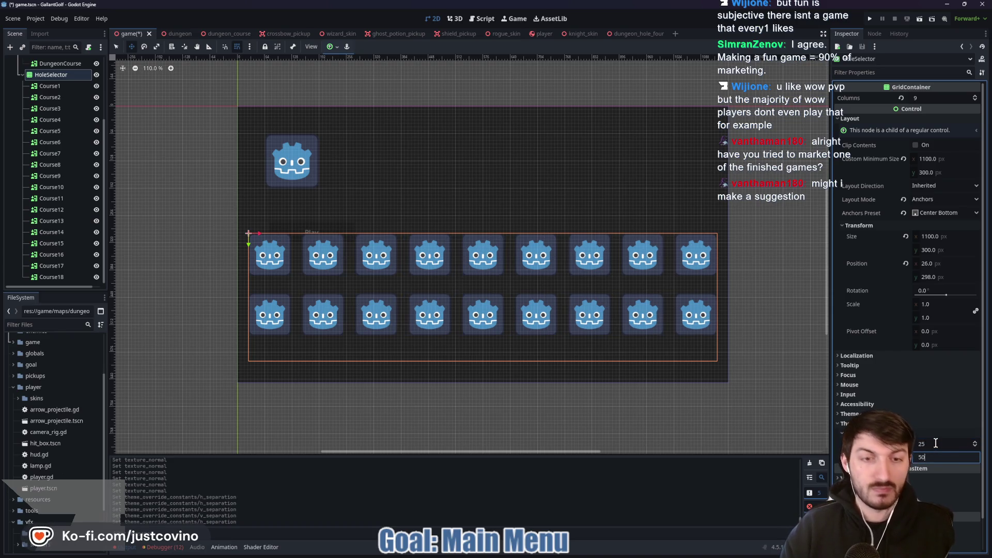
text(50)
key(Return)
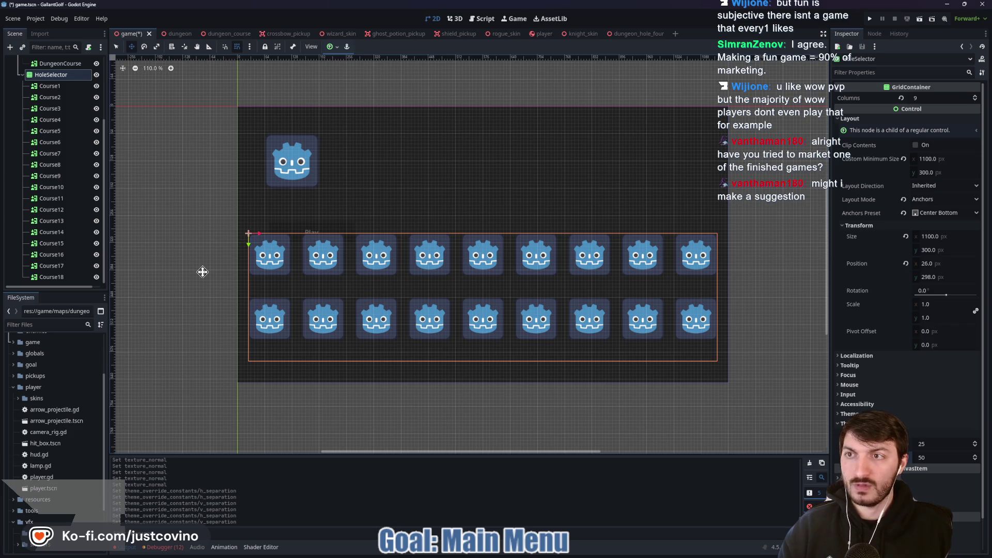
key(ctrl+s)
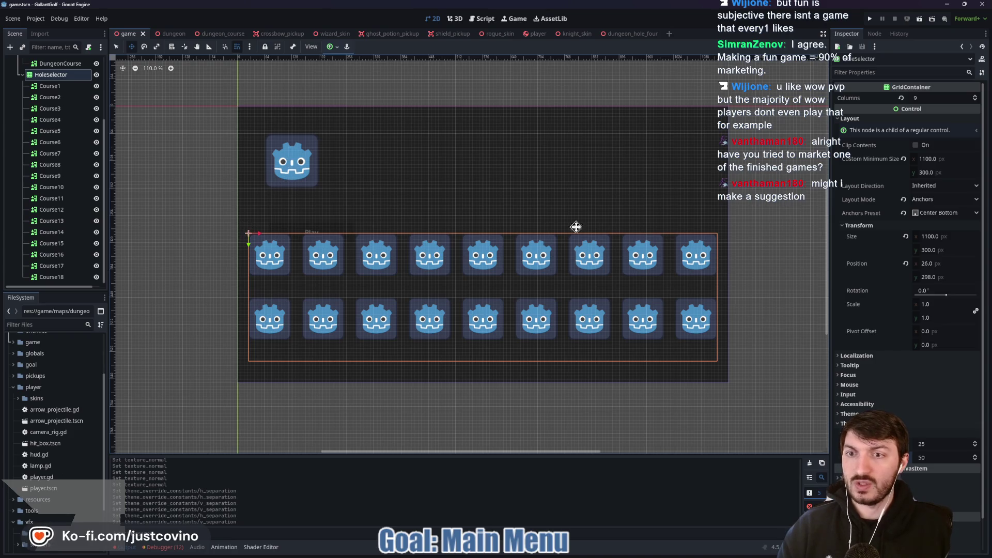
scroll(39, 165, up, 3)
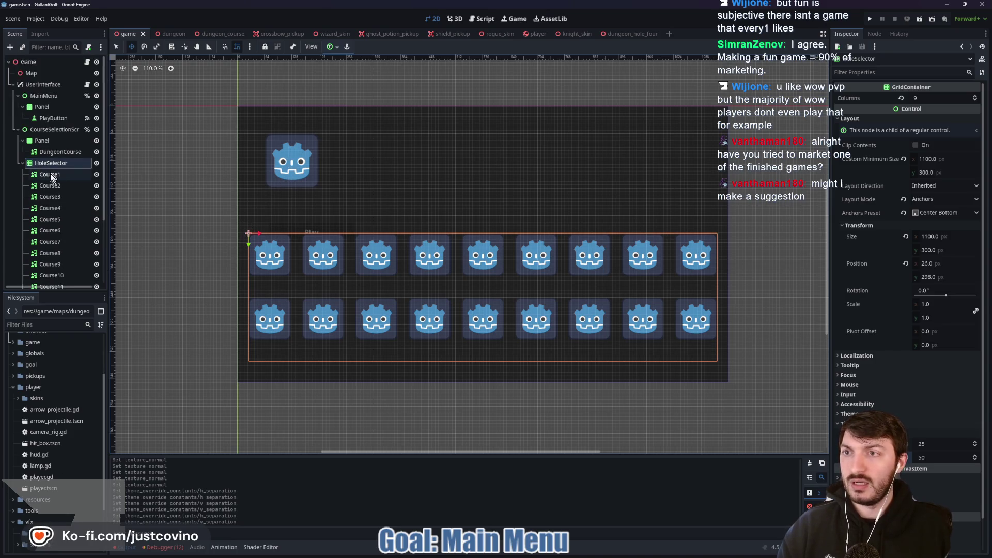
Add a Panel node under CourseSelectionScreen anchored with the Center Bottom preset
click(34, 131)
key(ctrl+a)
text(panel)
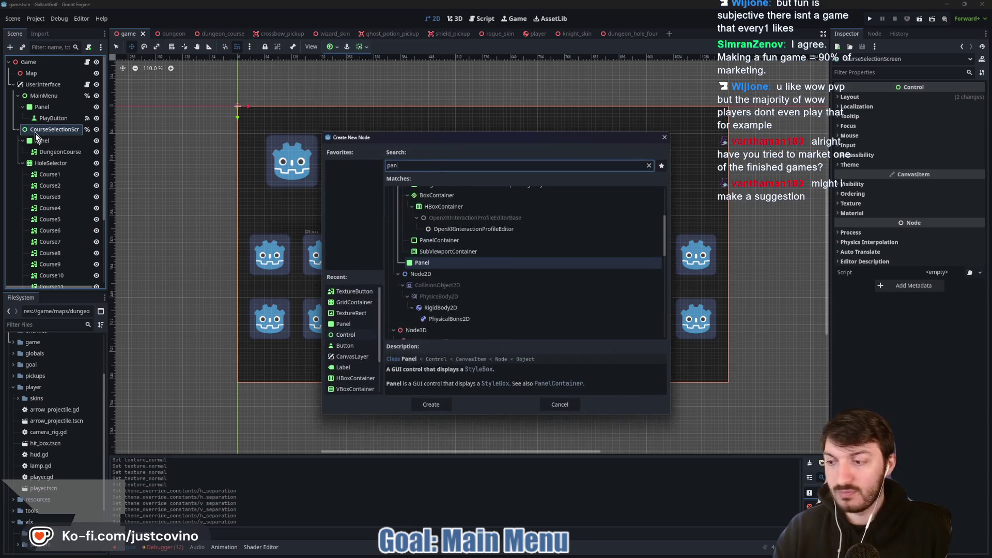
key(Return)
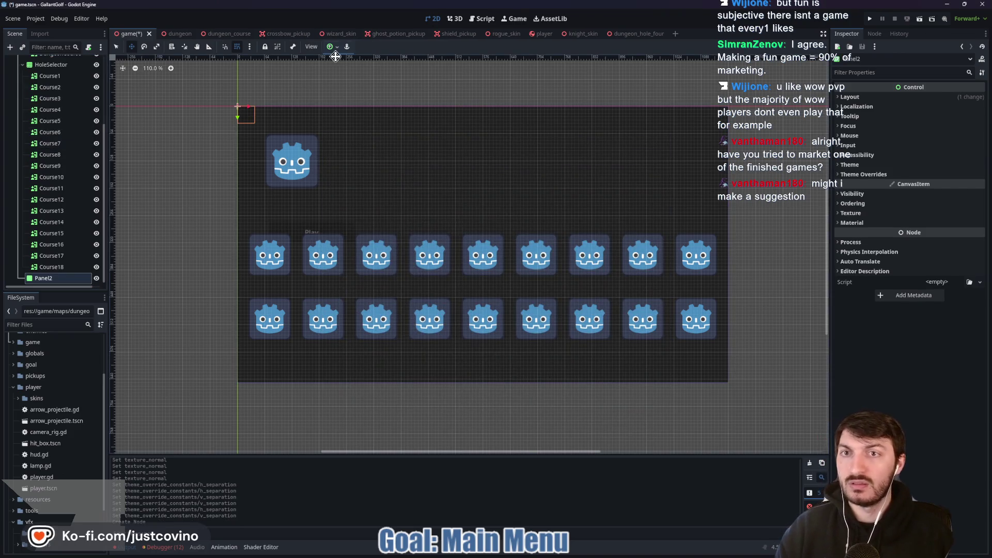
click(334, 48)
click(349, 104)
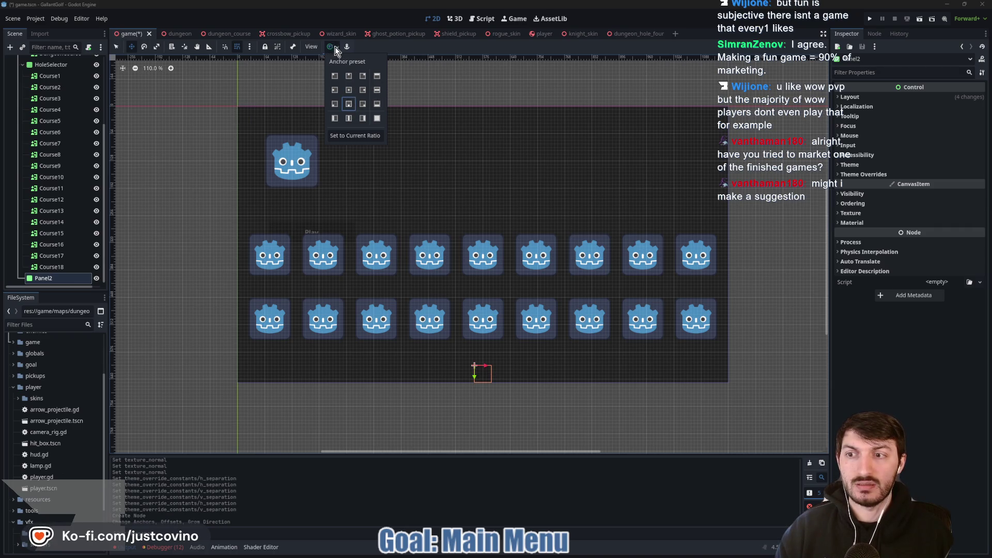
click(335, 46)
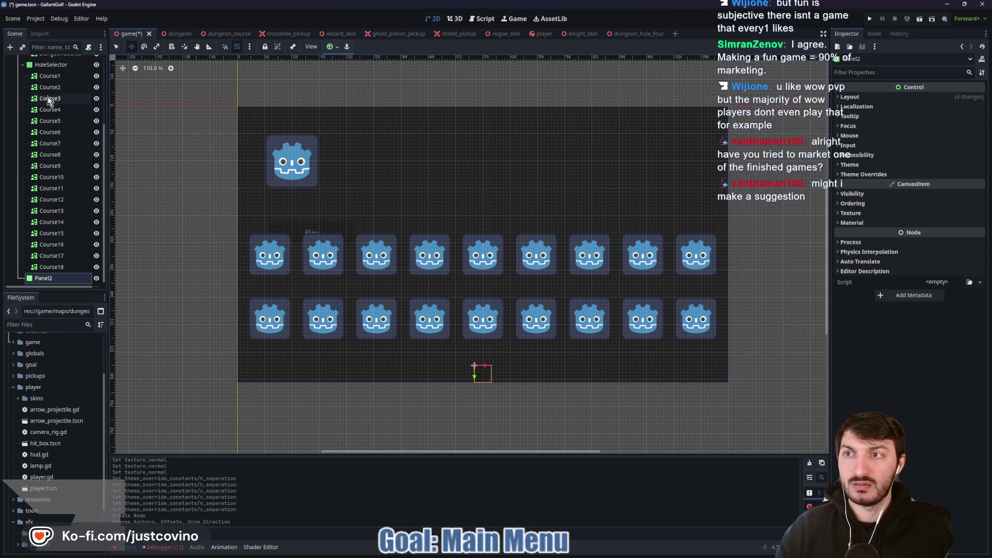
Nest the HoleSelector grid inside the new Panel2
drag(37, 71, 50, 279)
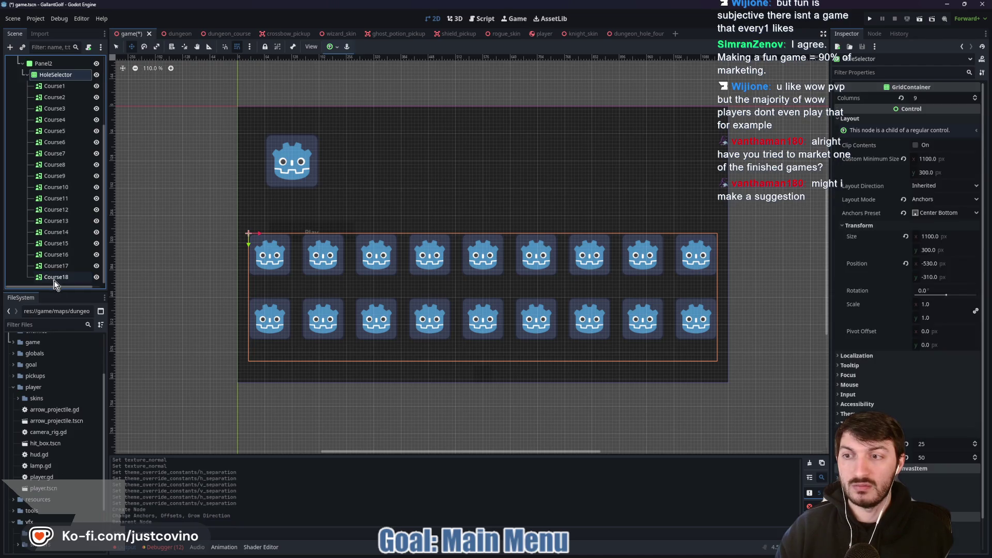
click(45, 63)
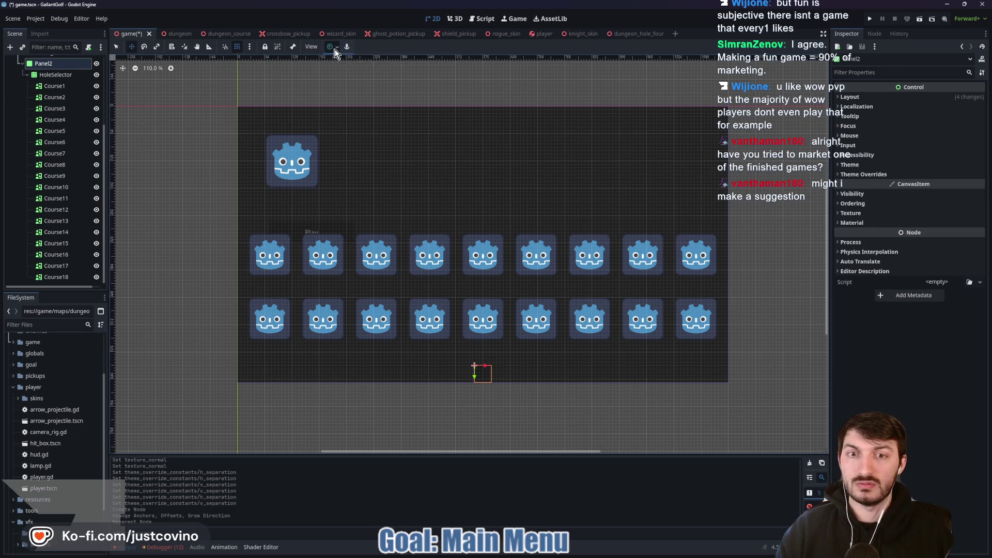
click(335, 52)
click(335, 52)
click(55, 73)
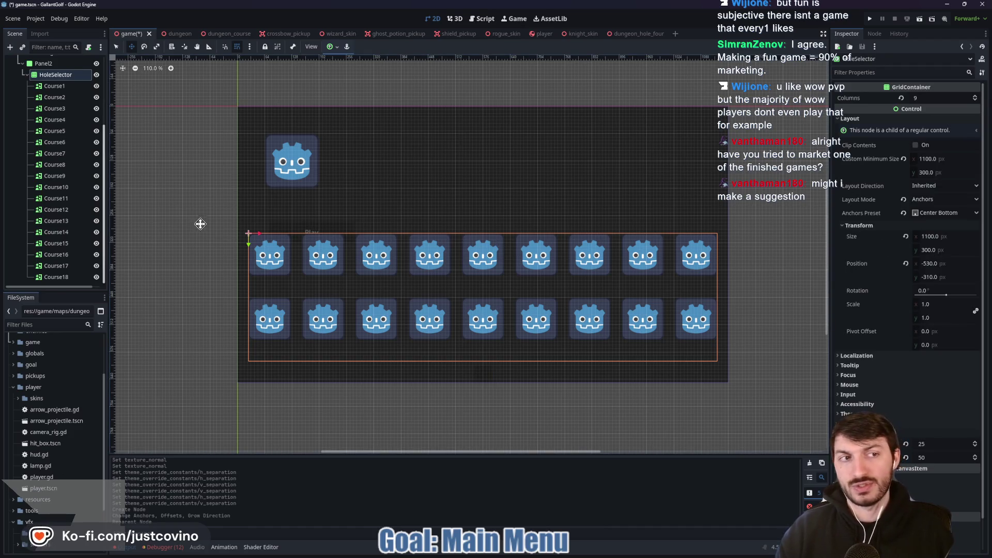
Give Panel2 a Custom Minimum Size of 1150 by 350
click(44, 63)
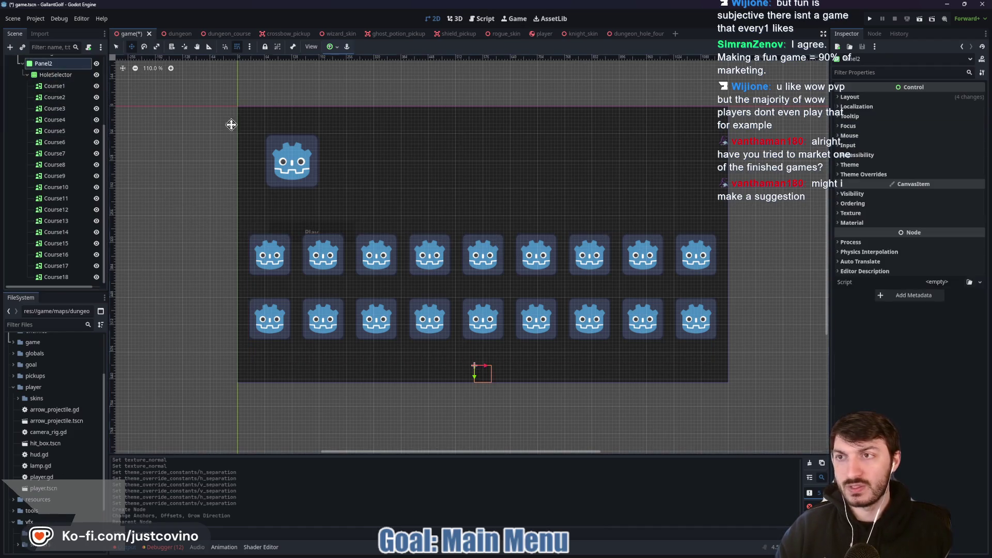
click(845, 98)
click(928, 137)
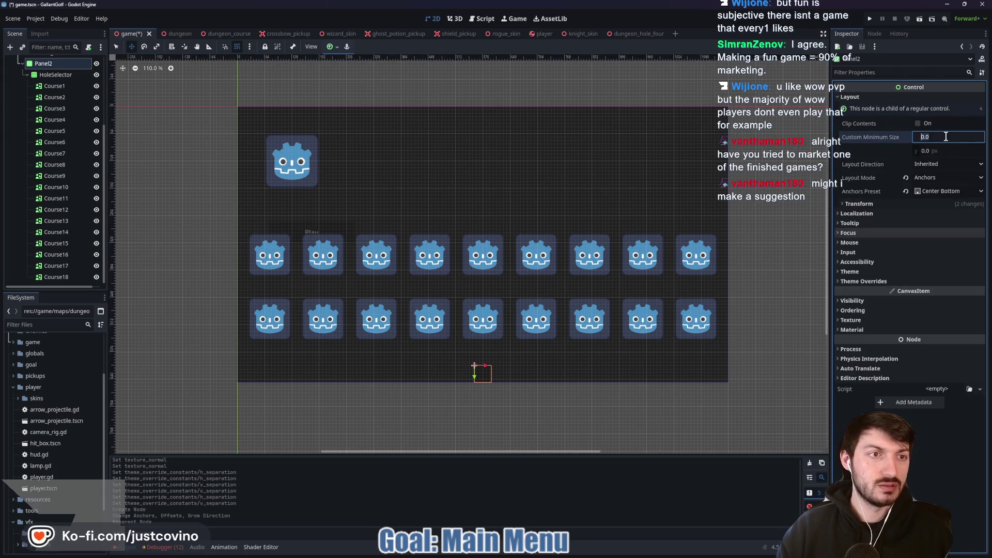
key(Tab)
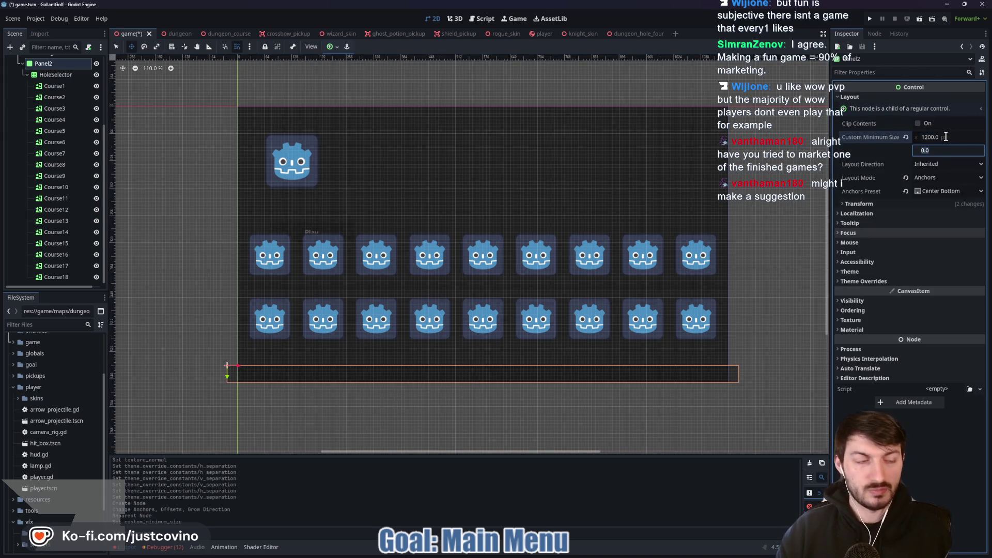
text(350)
key(Return)
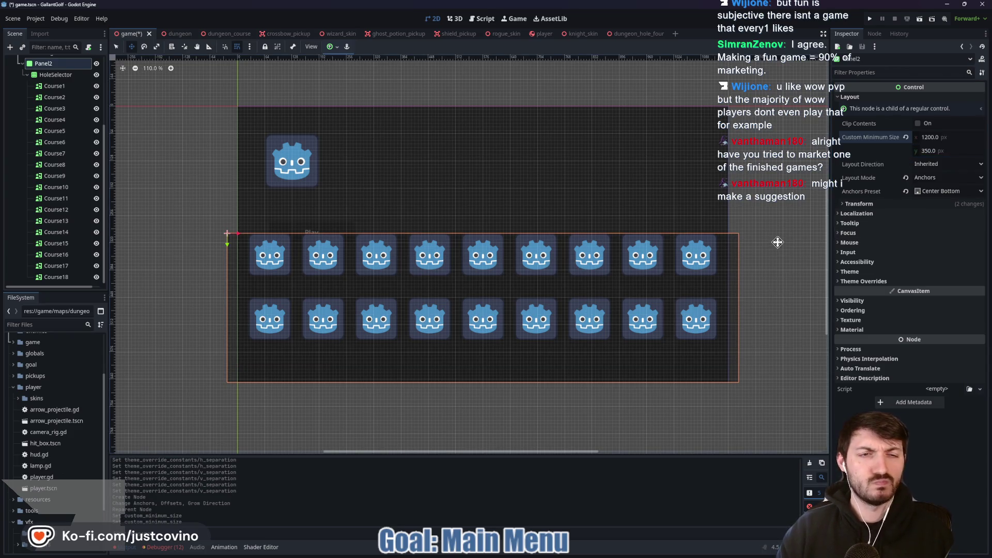
click(946, 135)
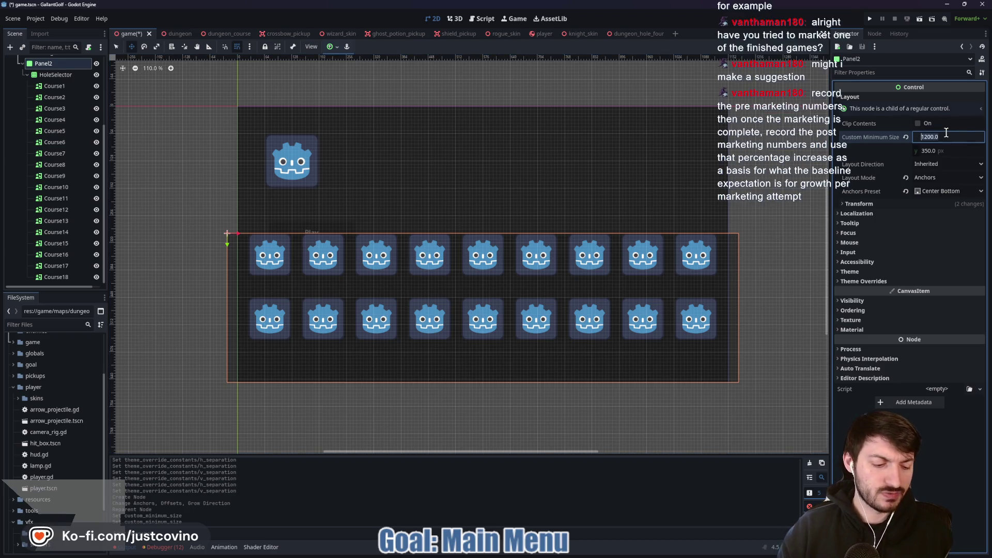
text(1150)
key(Return)
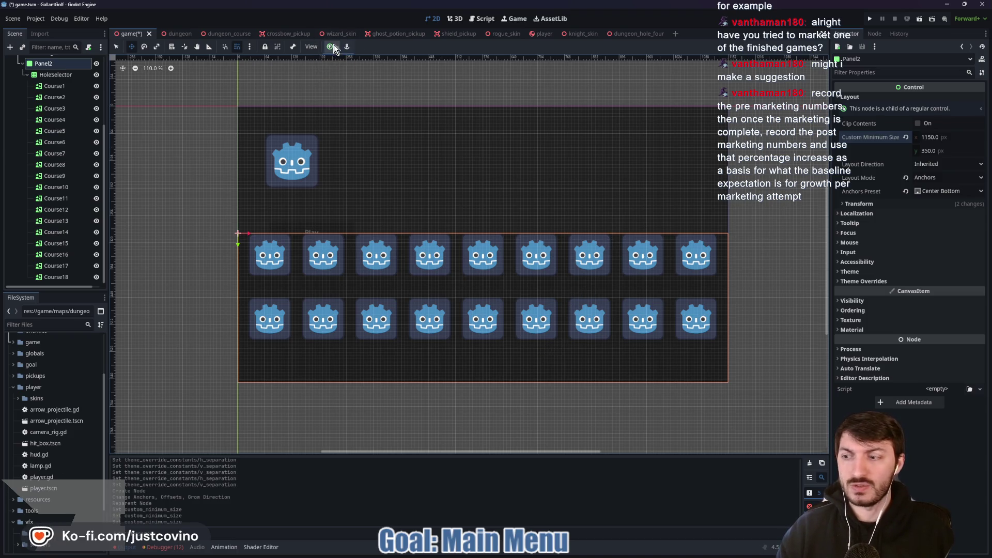
Shift Panel2 slightly up and move the HoleSelector grid down inside it
drag(506, 348, 482, 342)
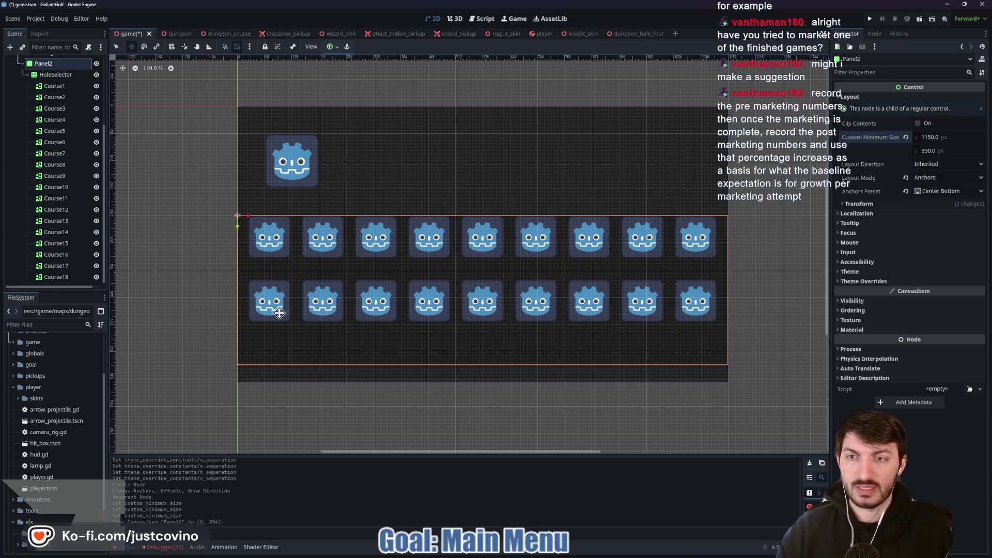
click(54, 76)
drag(480, 335, 479, 348)
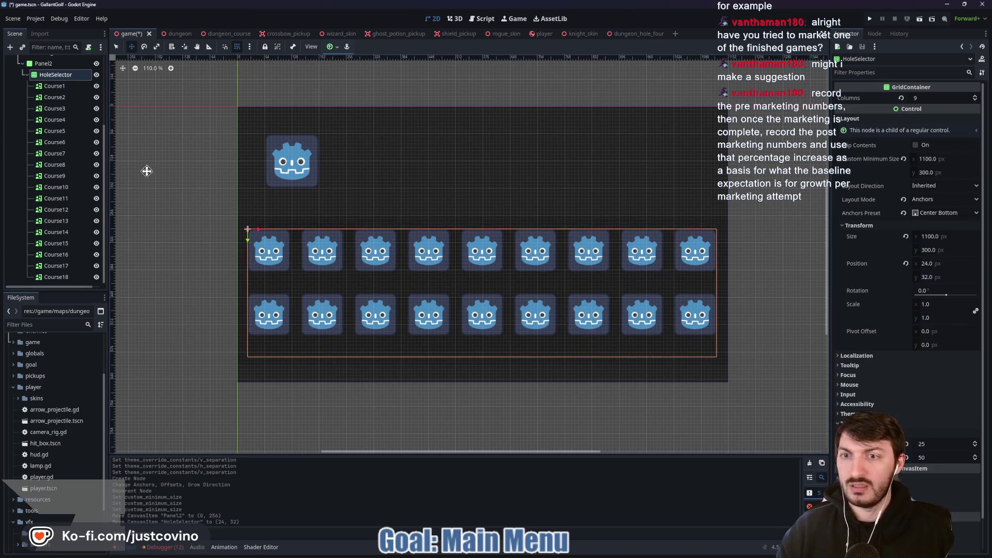
click(43, 63)
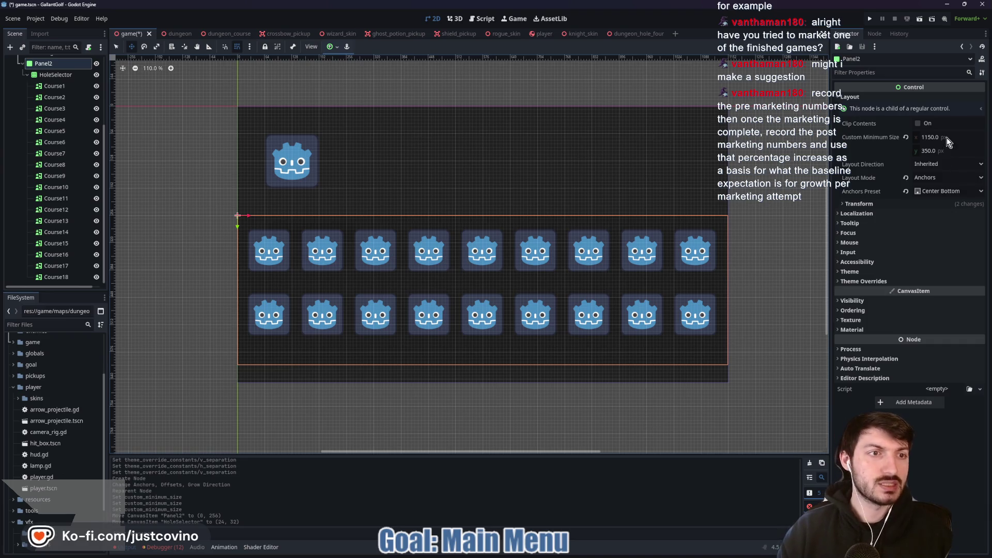
Set Panel2's minimum width to 1100 and its width to 1120
drag(951, 137, 947, 136)
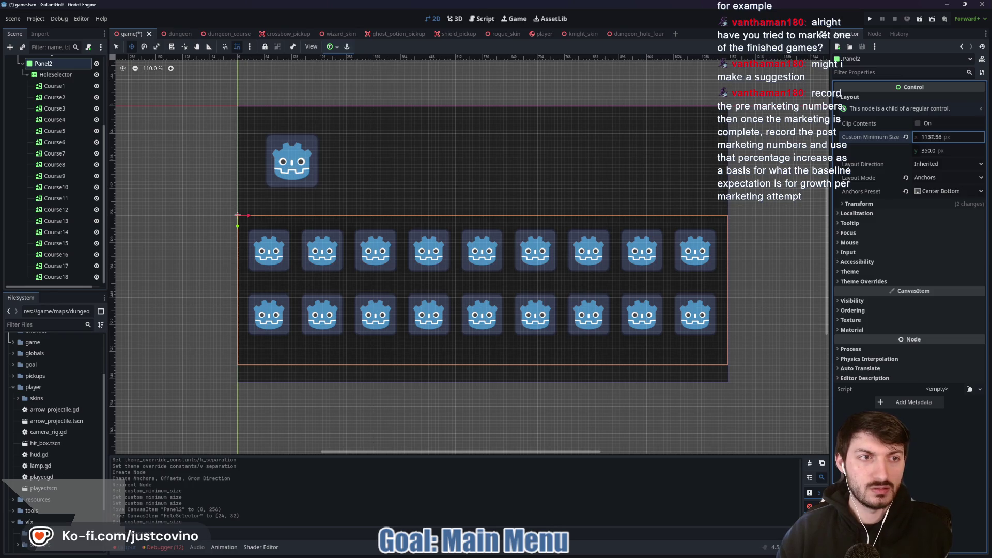
drag(947, 136, 950, 137)
text(1)
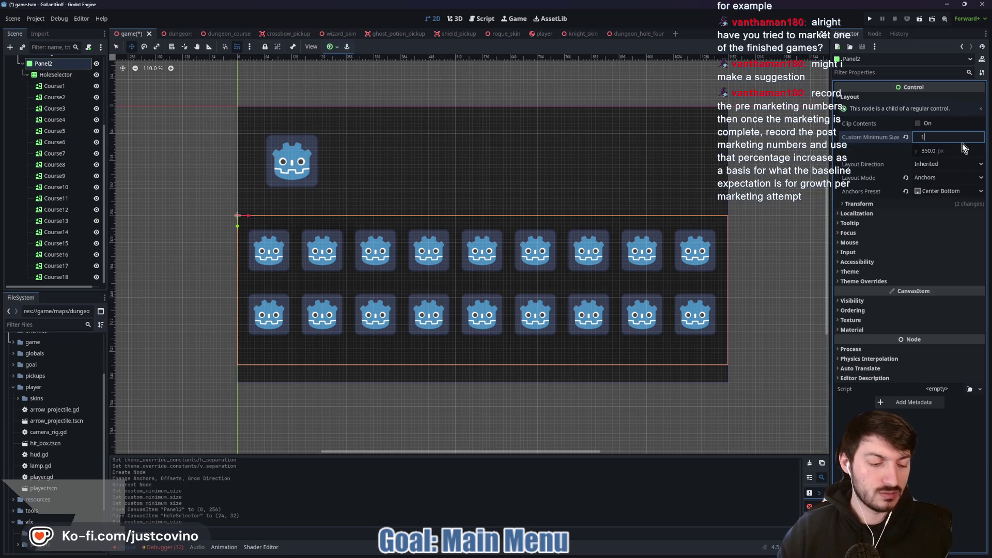
text(00)
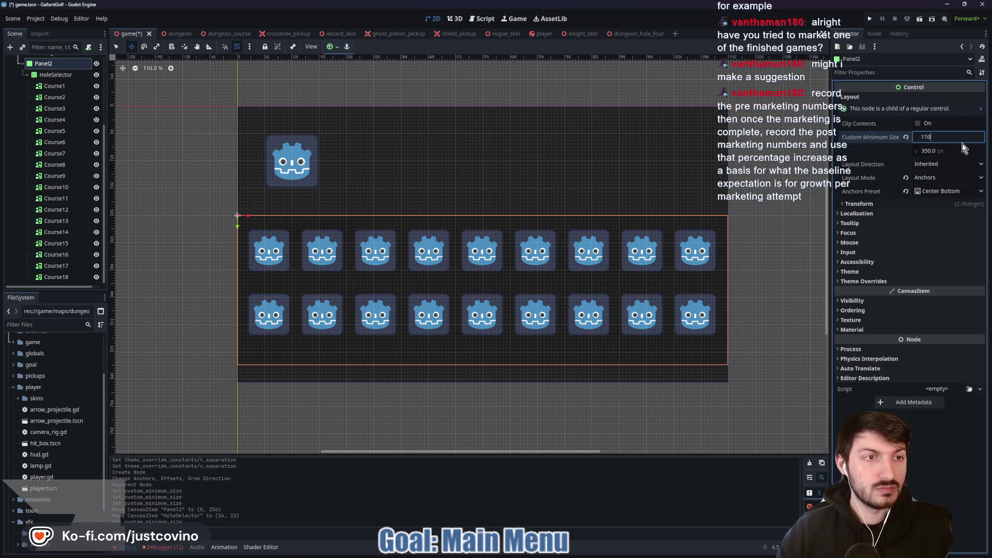
key(Return)
click(870, 204)
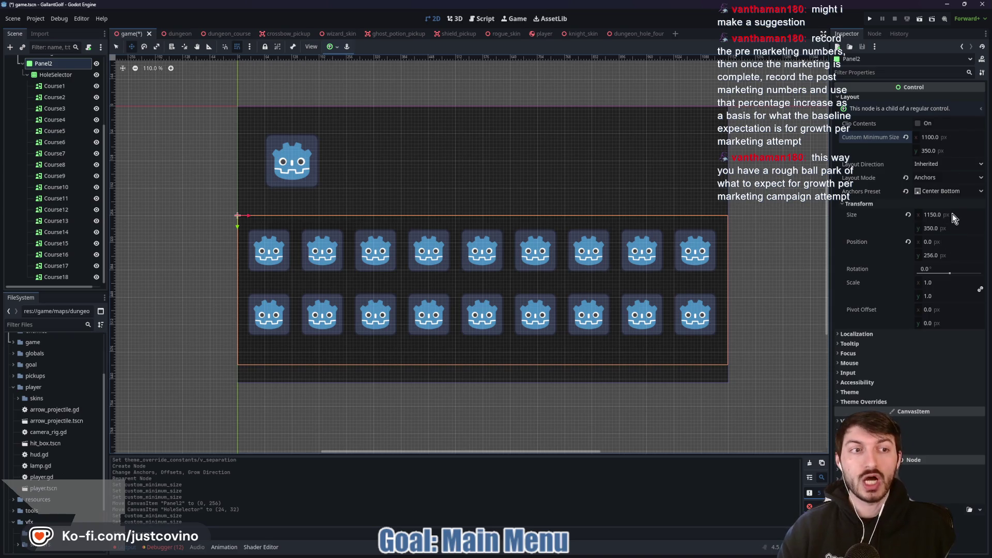
mouse_move(952, 214)
mouse_down()
mouse_move(940, 213)
mouse_move(958, 218)
mouse_up()
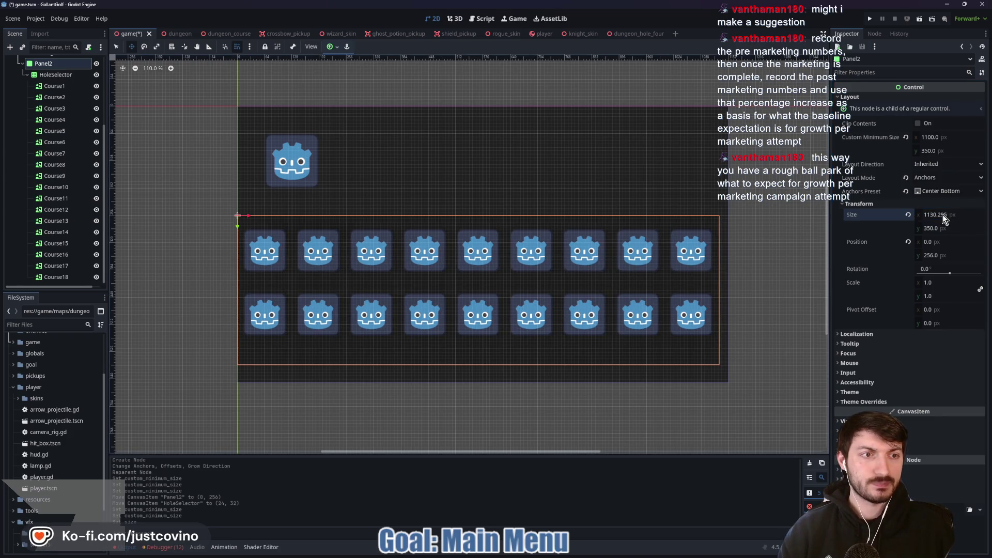
click(952, 215)
text(1120)
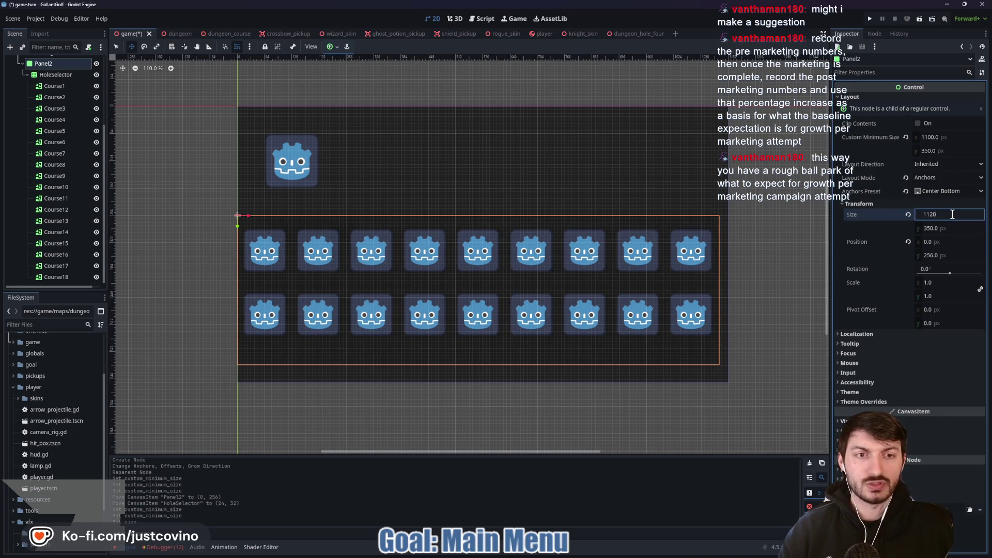
key(Return)
Move Panel2 16 px right and nudge the HoleSelector grid to (8, 40)
drag(443, 355, 460, 348)
click(52, 74)
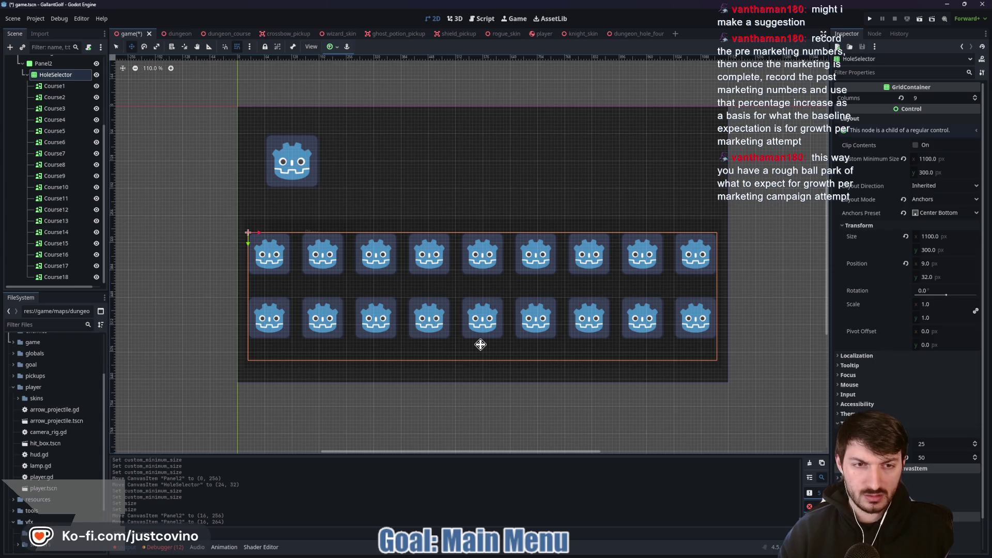
drag(480, 343, 481, 347)
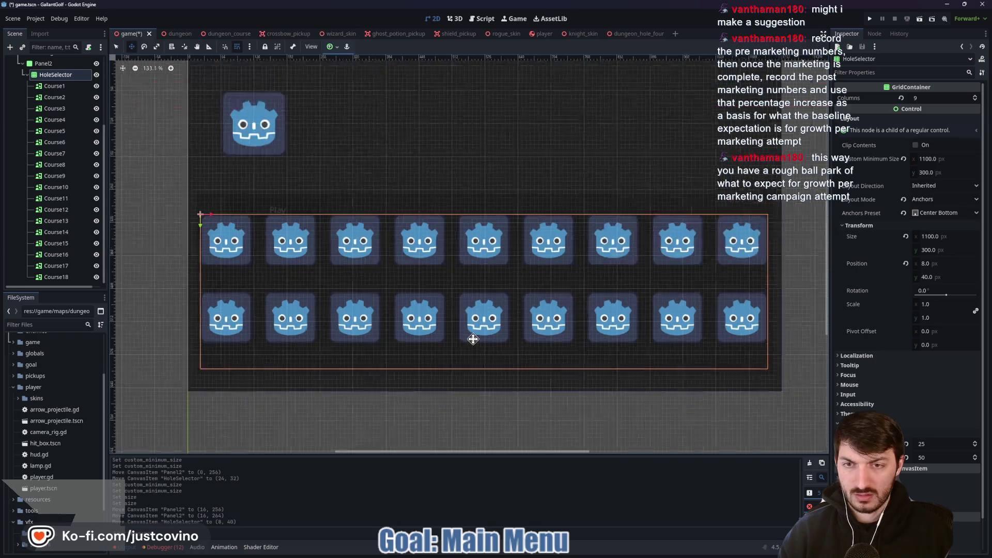
scroll(480, 347, up, 4)
scroll(432, 339, down, 1)
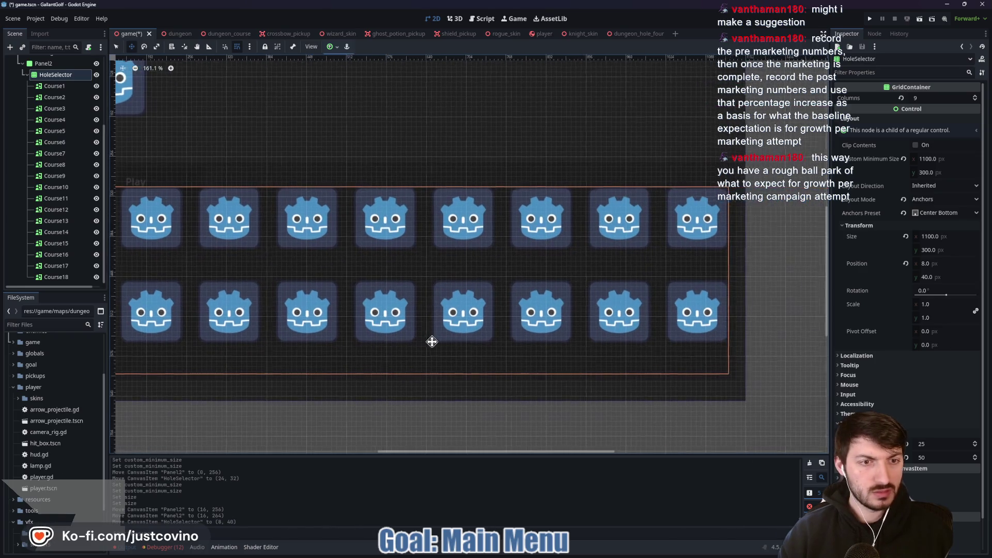
scroll(498, 340, up, 1)
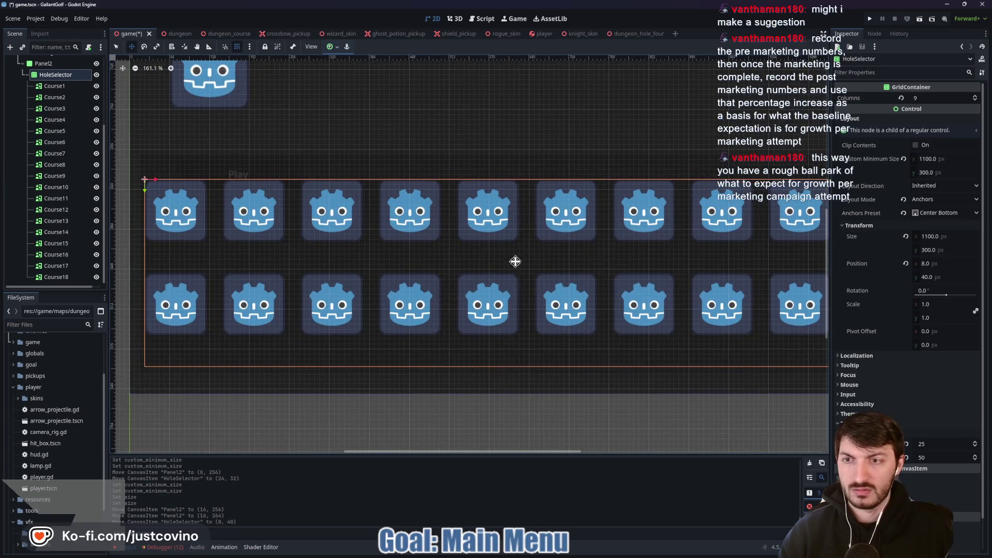
scroll(433, 259, down, 4)
Add a new StyleBoxFlat panel style override to Panel2 for a light grey background
click(41, 63)
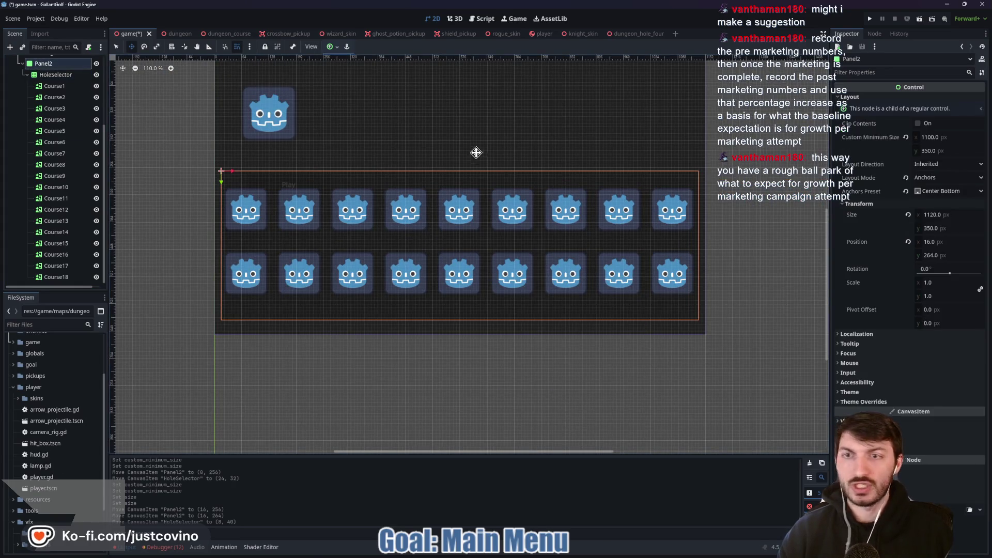
click(968, 401)
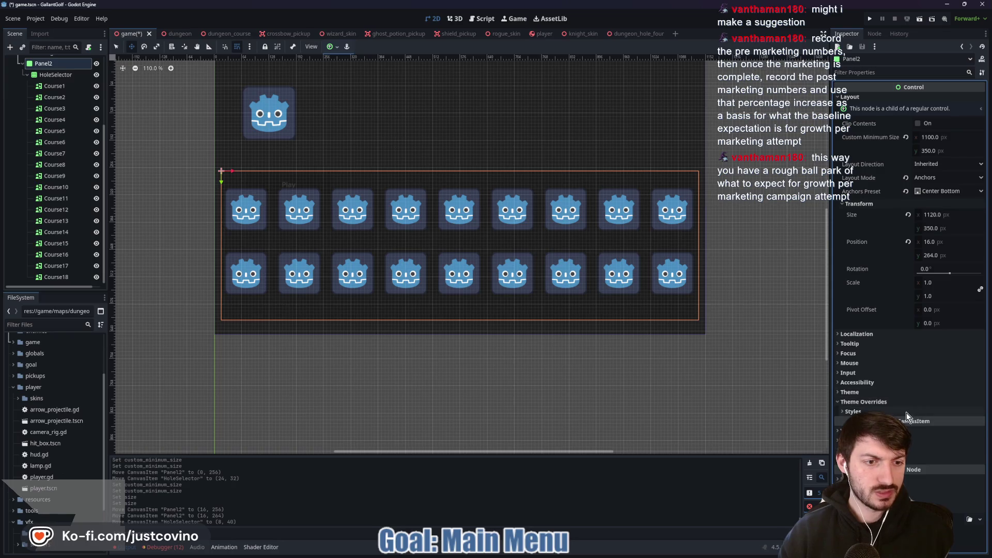
click(958, 412)
click(944, 421)
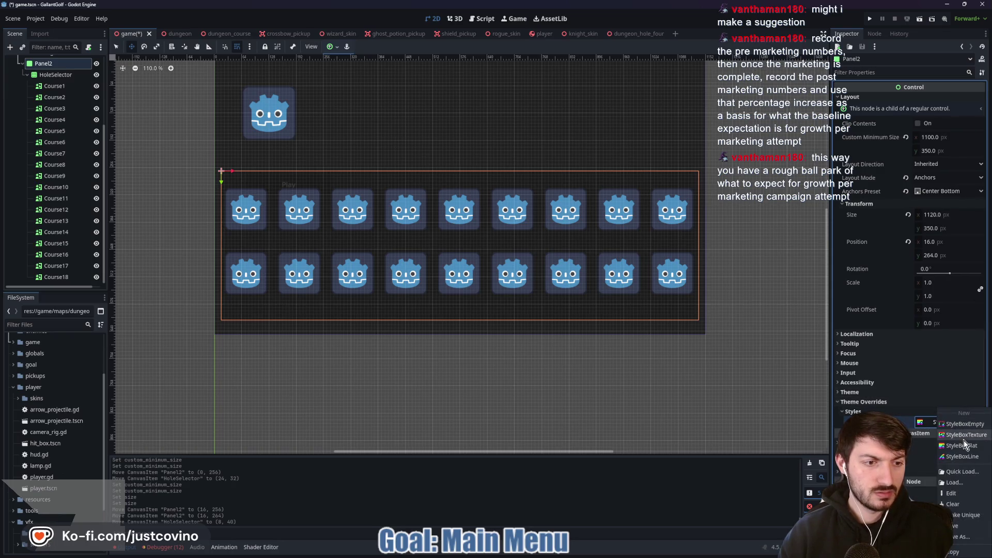
click(957, 448)
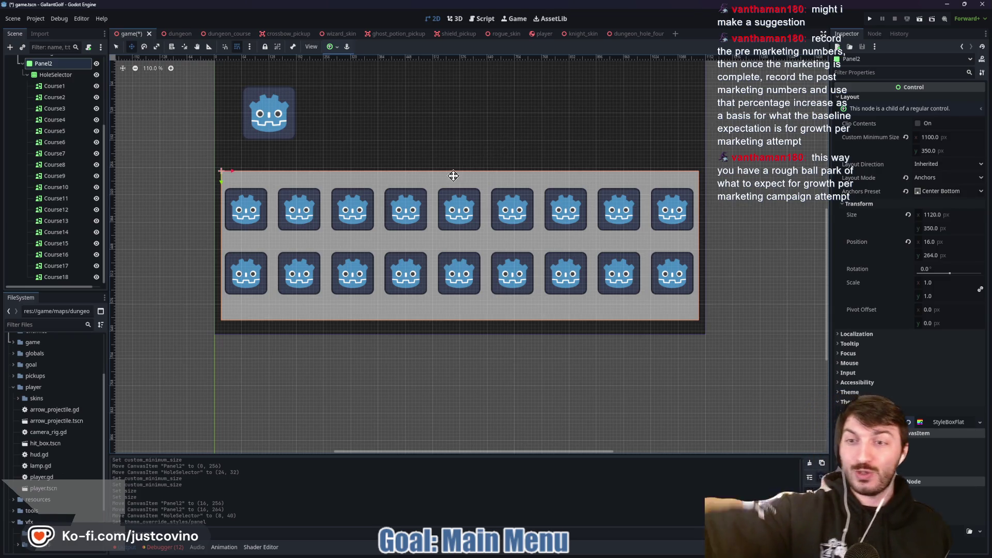
Set the HoleSelector grid's custom minimum height to 250 px
click(56, 75)
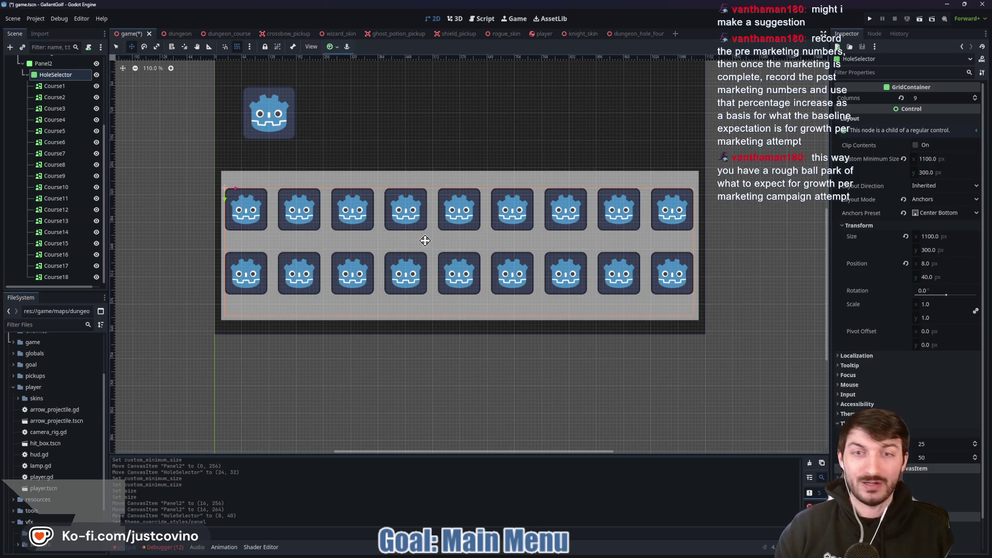
drag(957, 172, 940, 172)
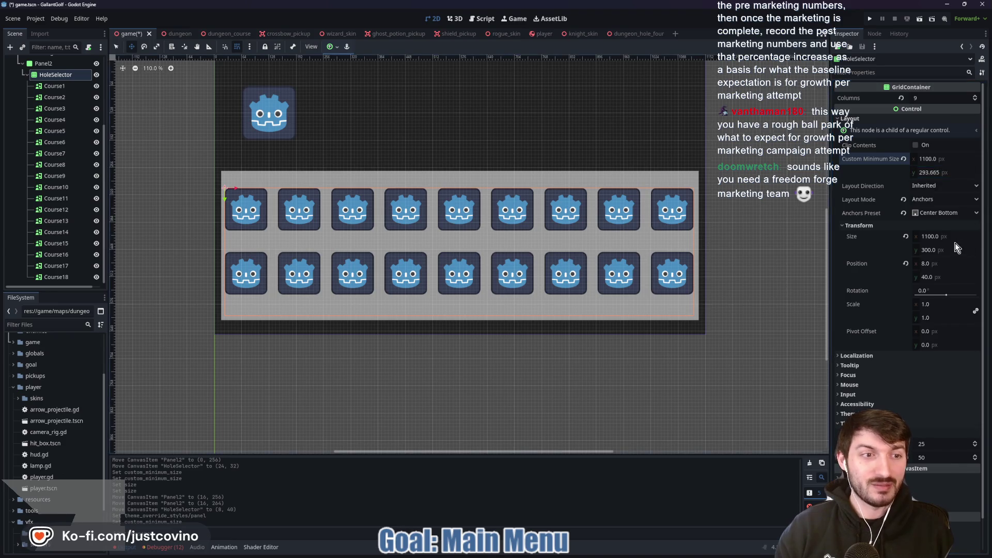
click(940, 172)
text(2)
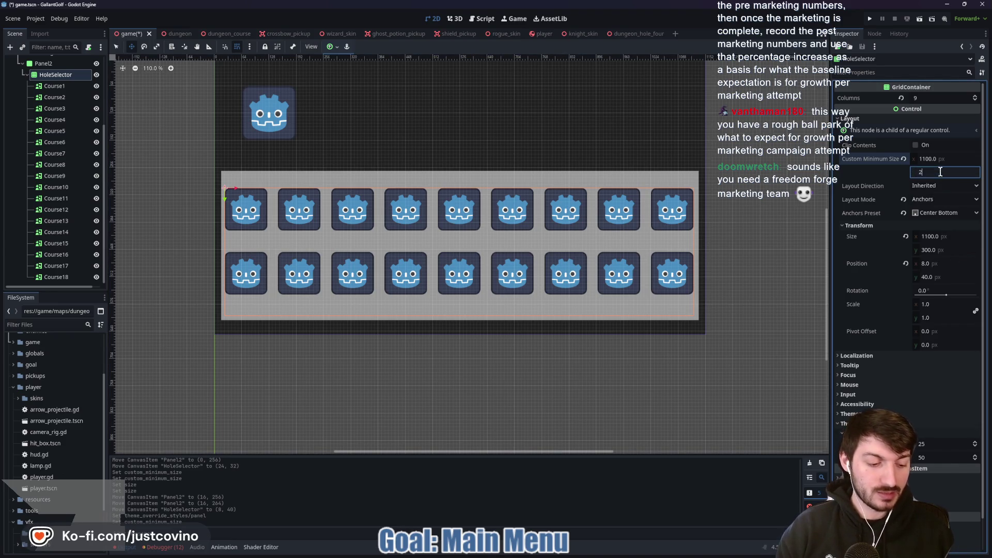
text(50)
key(Return)
Set the grid's height to 250, lower it 8 px to y 48, and save the scene
drag(958, 253, 946, 253)
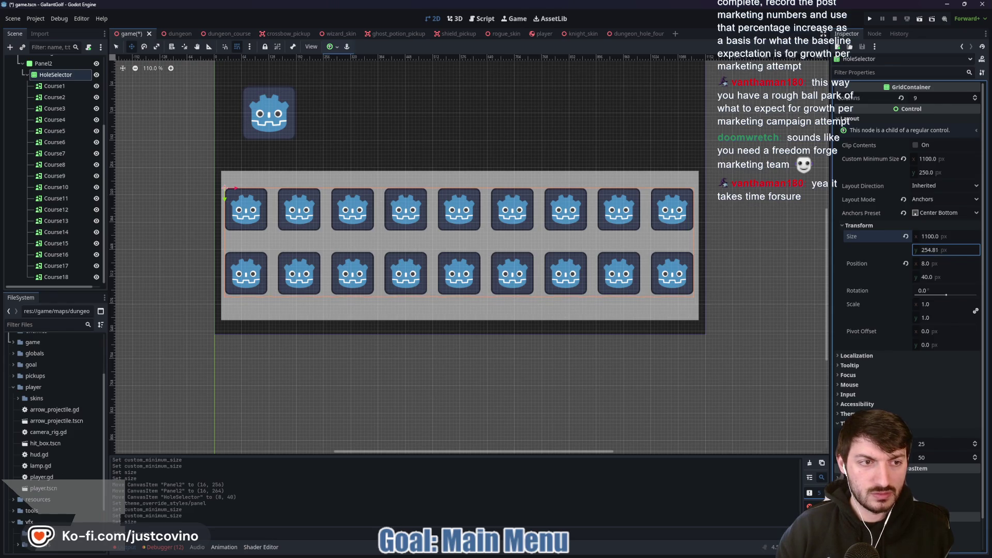
text(250)
key(Return)
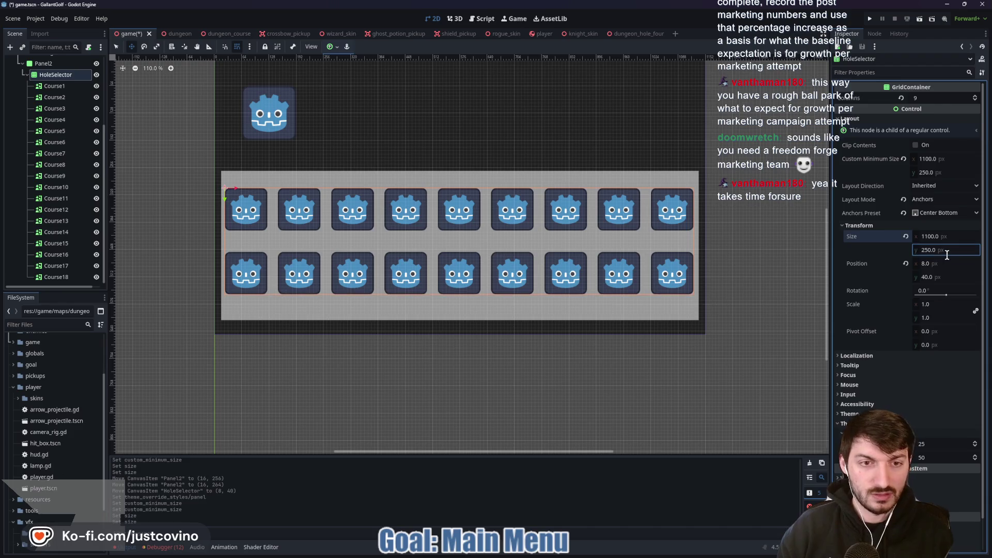
click(948, 172)
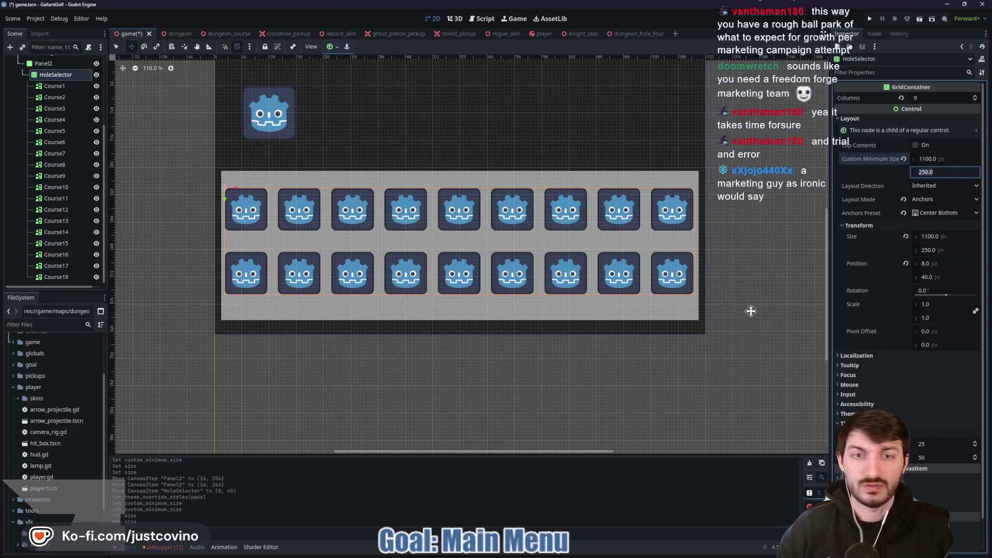
key(Return)
drag(456, 238, 455, 242)
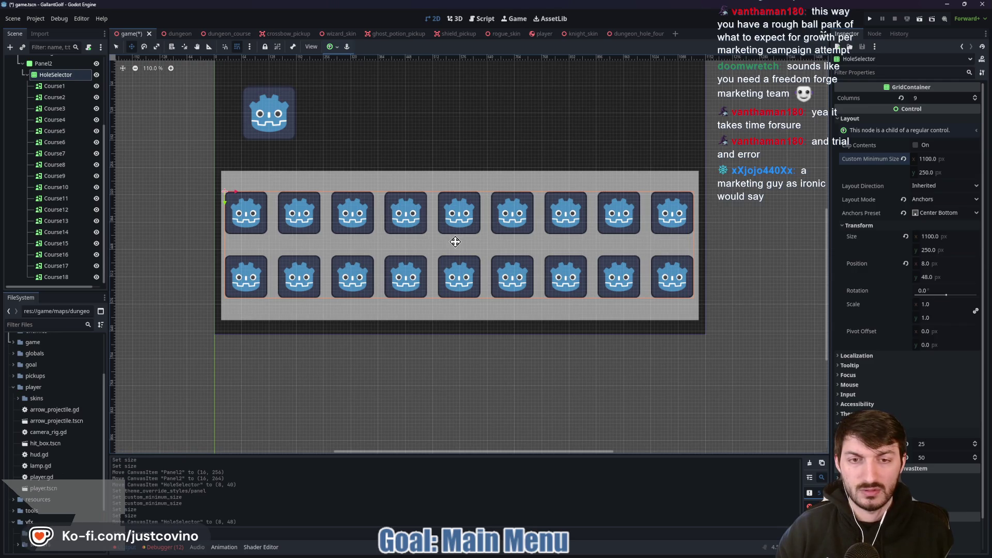
key(ctrl+s)
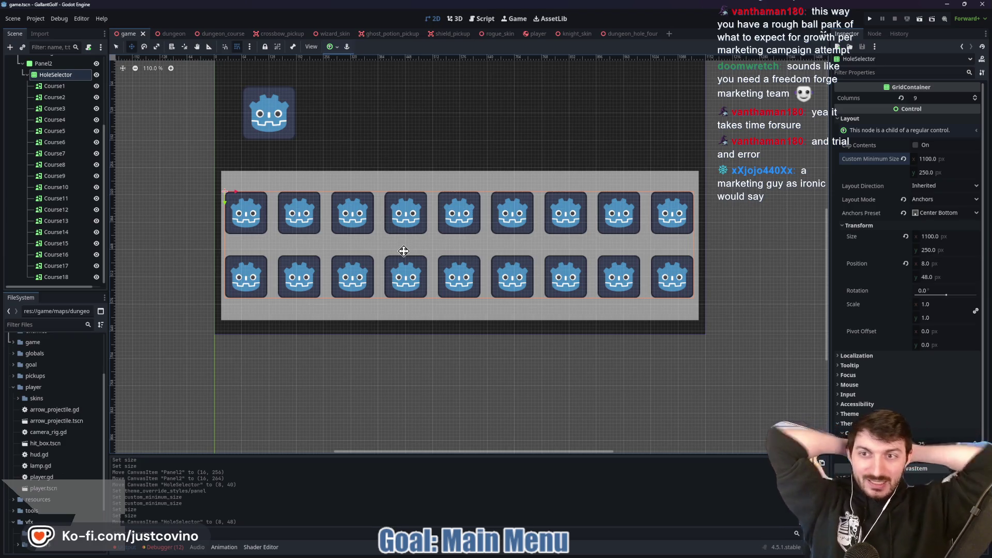
Set Panel2's custom minimum height to 300 px and shrink its height down to match
click(89, 62)
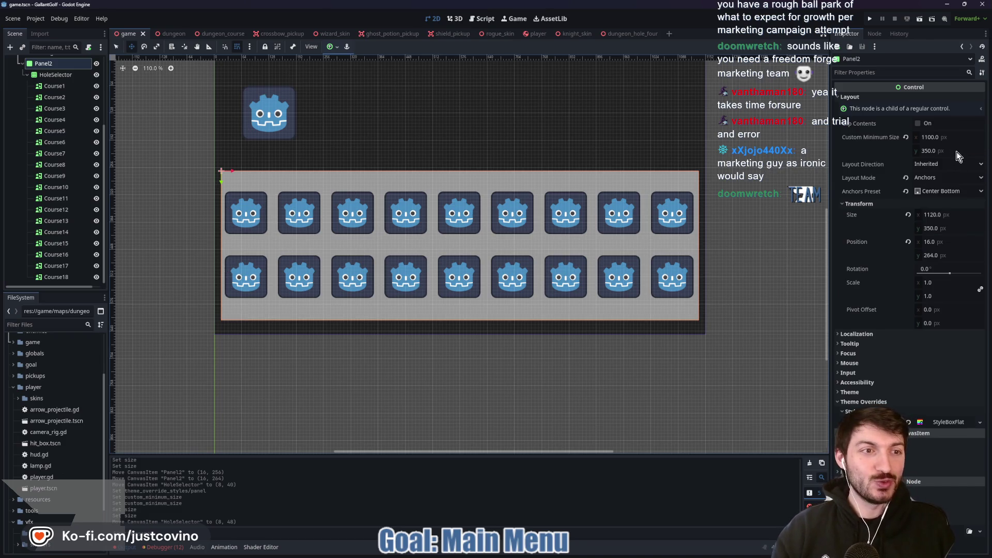
click(959, 228)
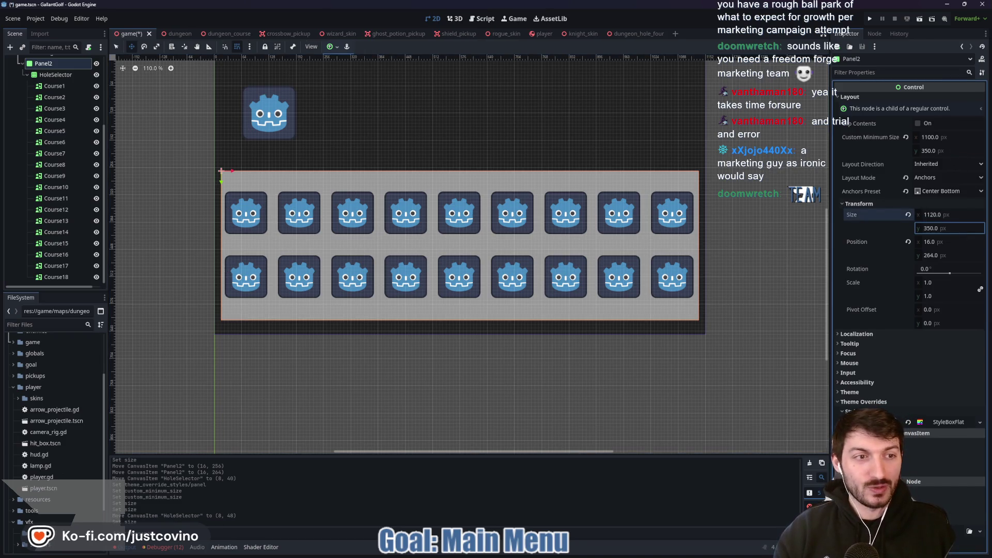
click(937, 151)
text(3)
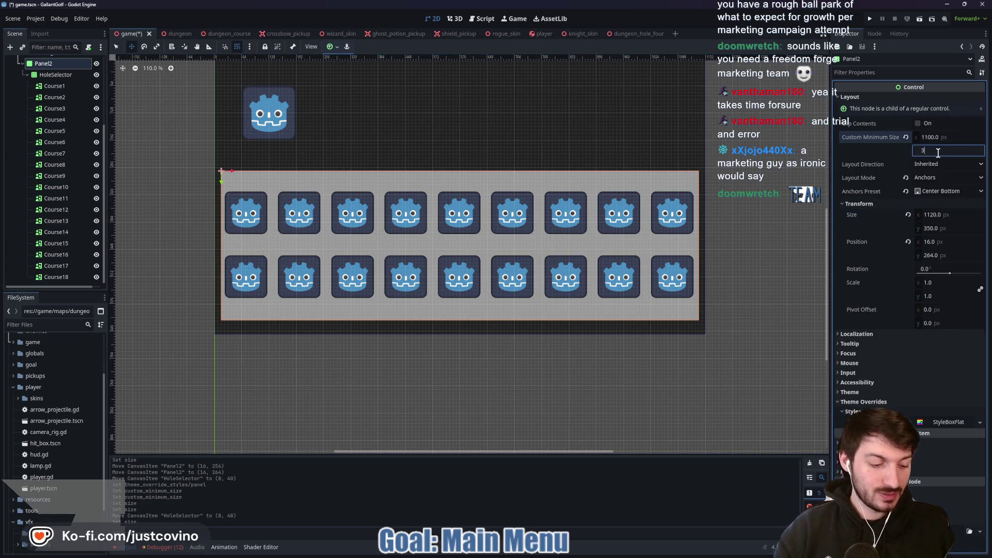
key(Return)
drag(960, 228, 933, 228)
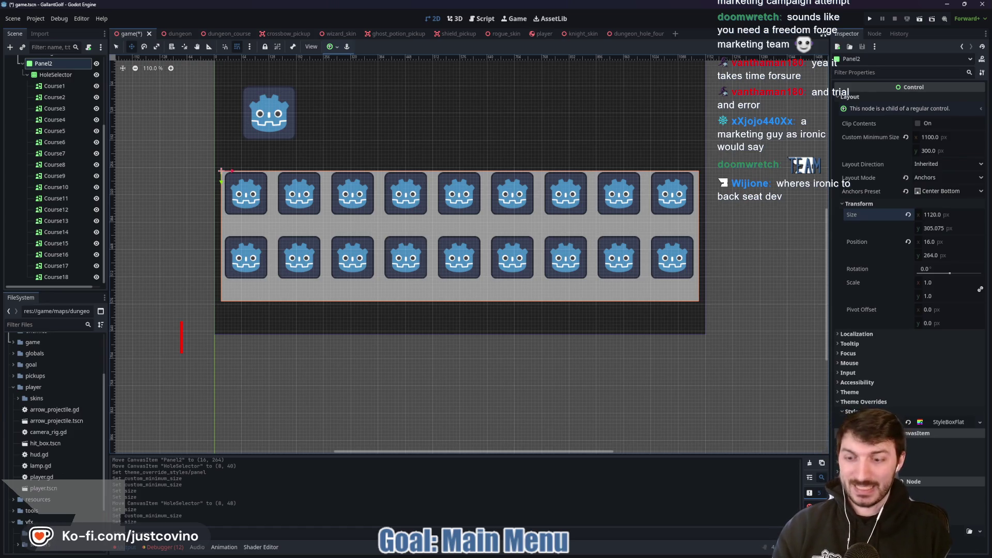
text(Game Dev )
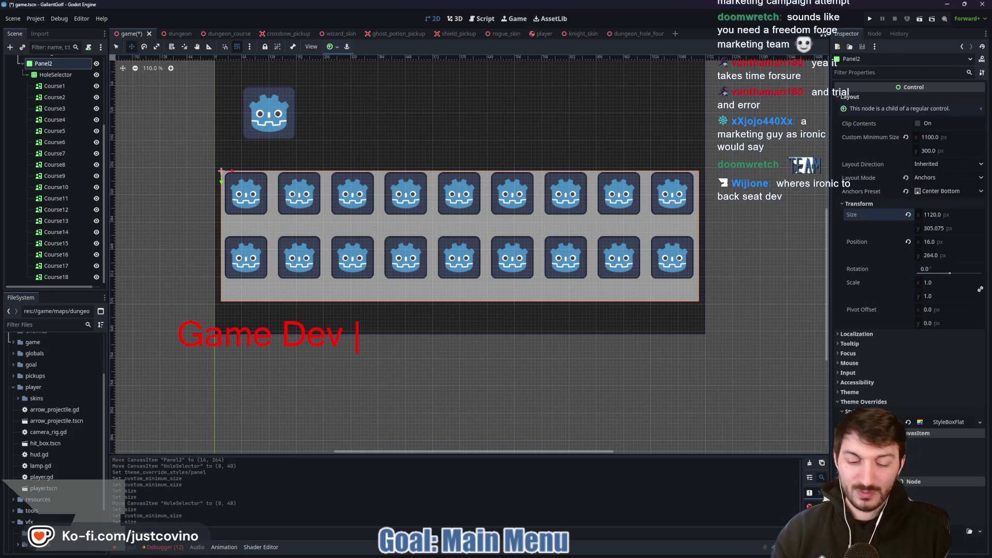
text(- )
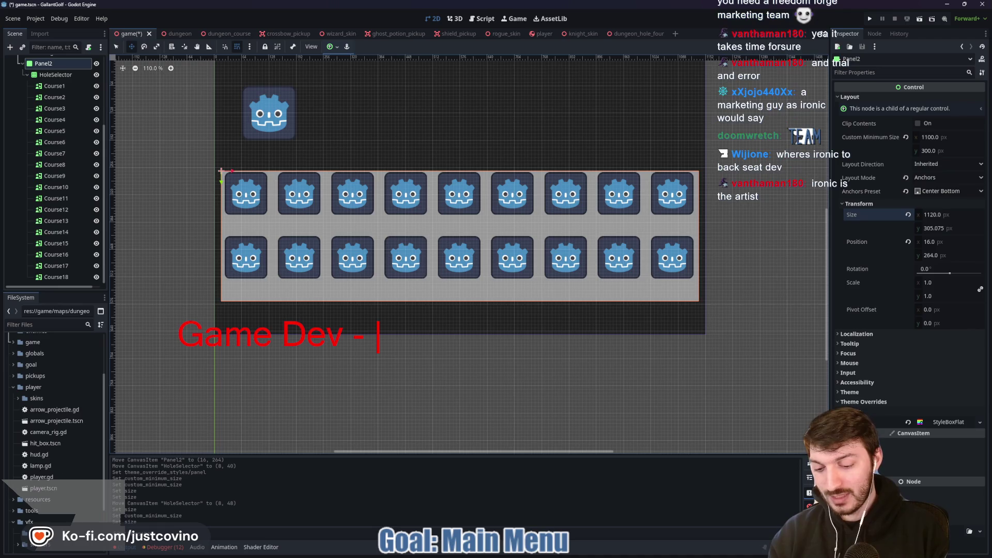
text(YouTube)
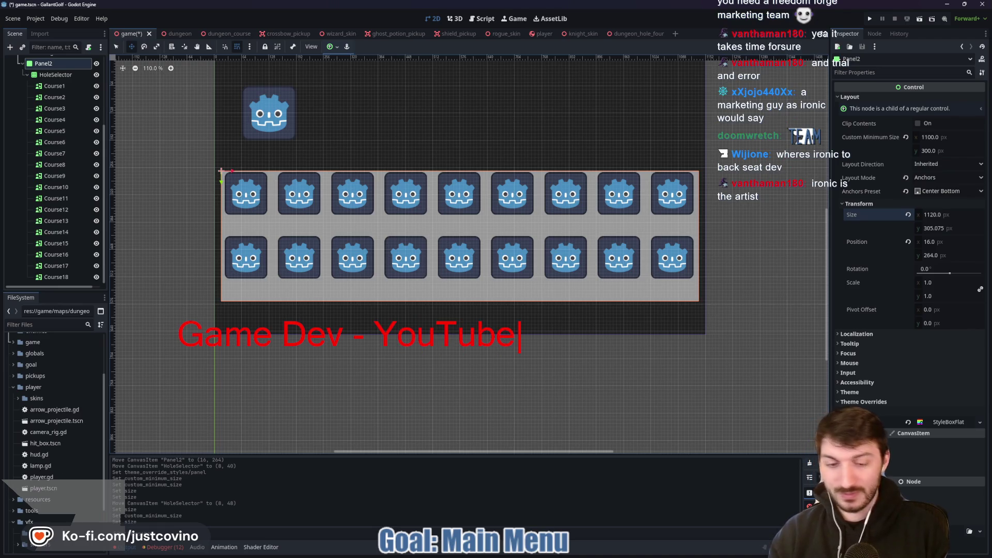
text( - Streaming)
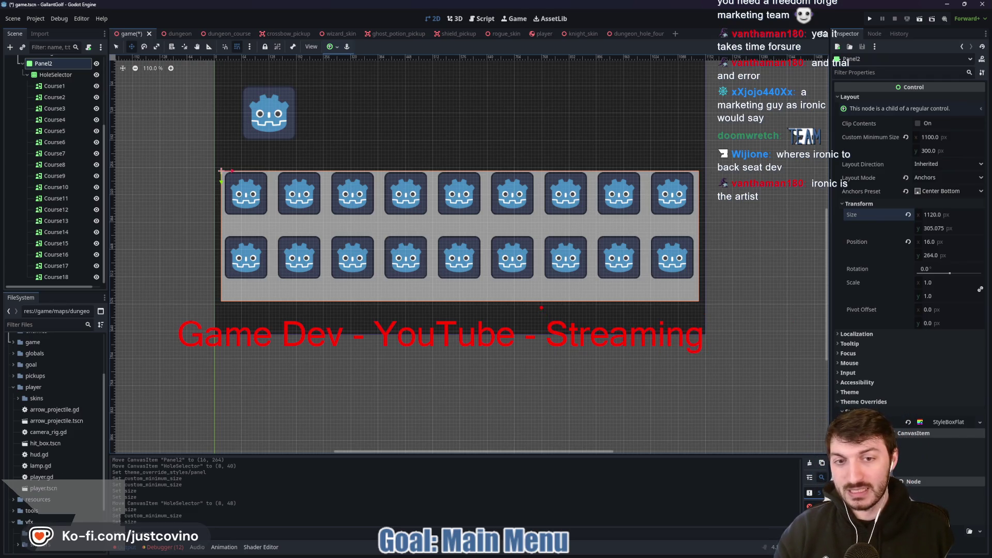
mouse_move(541, 307)
mouse_down()
mouse_move(648, 355)
mouse_move(708, 360)
mouse_up()
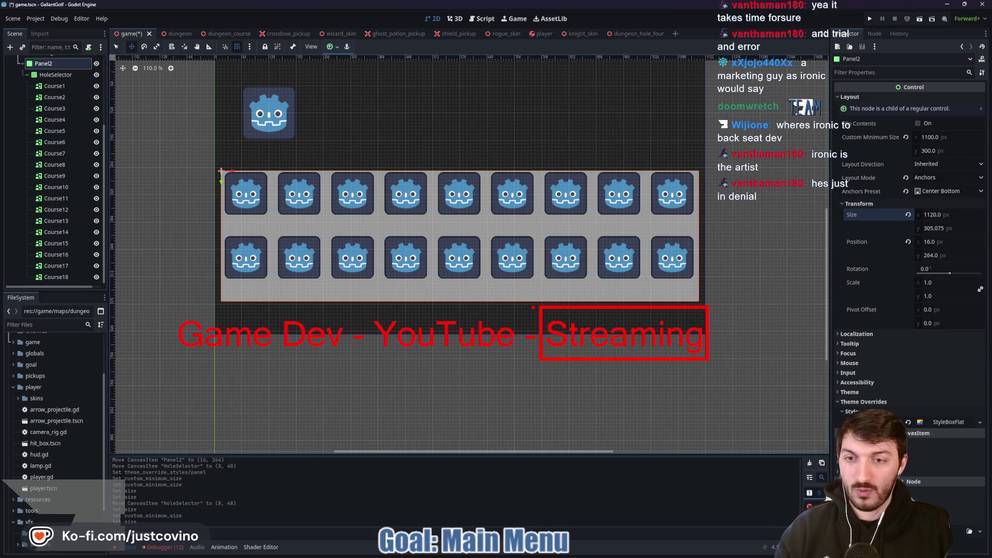
drag(534, 307, 287, 288)
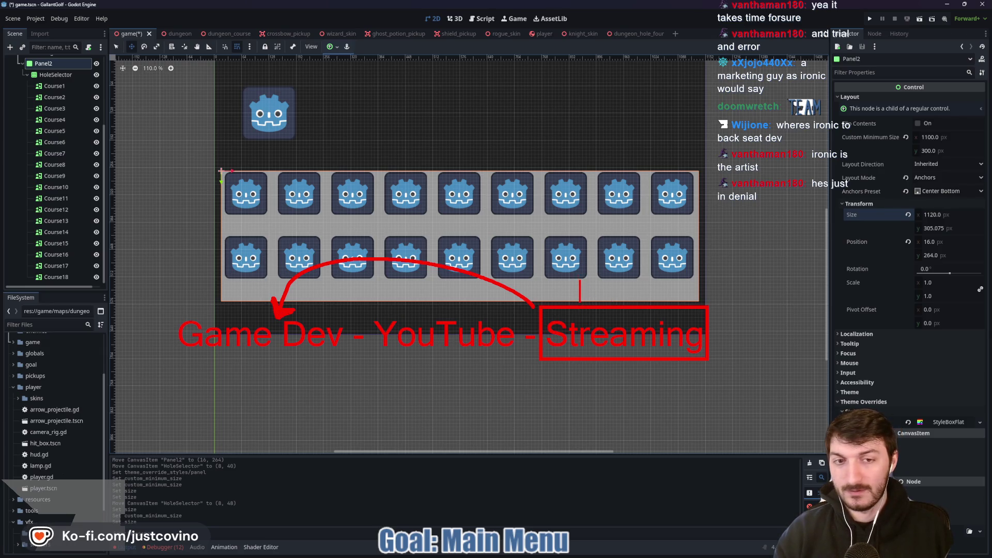
text(TEAM)
key(Escape)
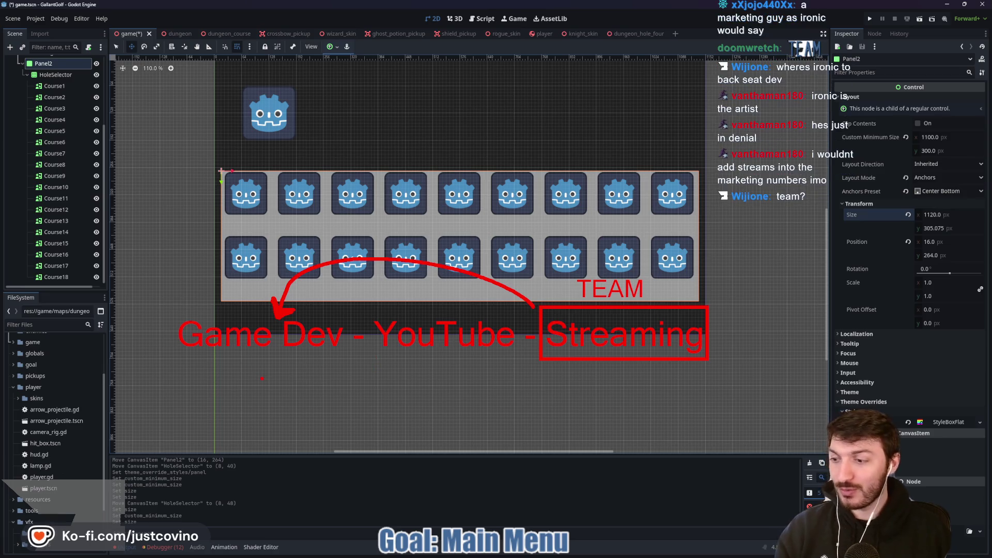
key(Escape)
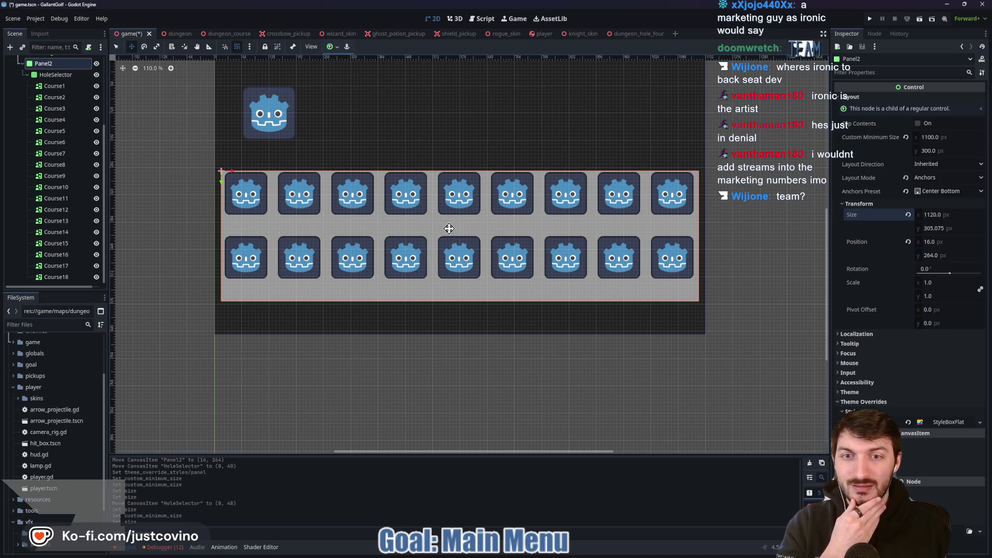
Move Panel2 down 40 px, settle the course grid at (8, 24), and save the scene
drag(449, 228, 448, 243)
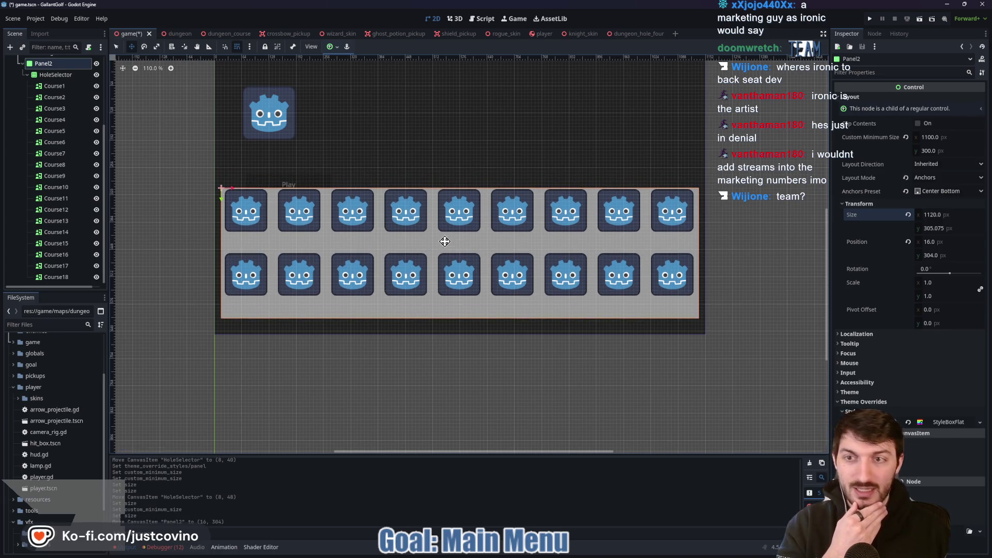
click(458, 243)
drag(469, 241, 471, 249)
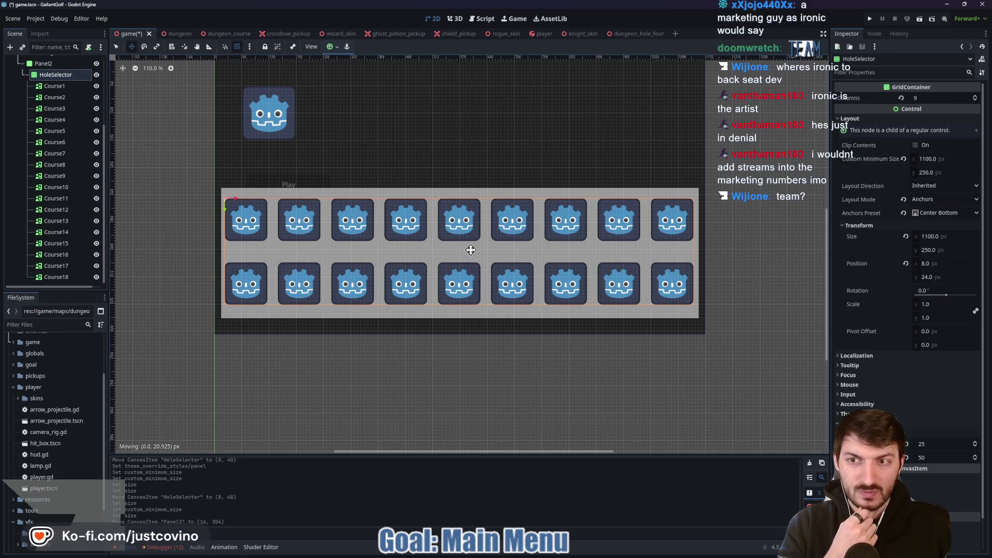
drag(470, 250, 470, 249)
key(ctrl+s)
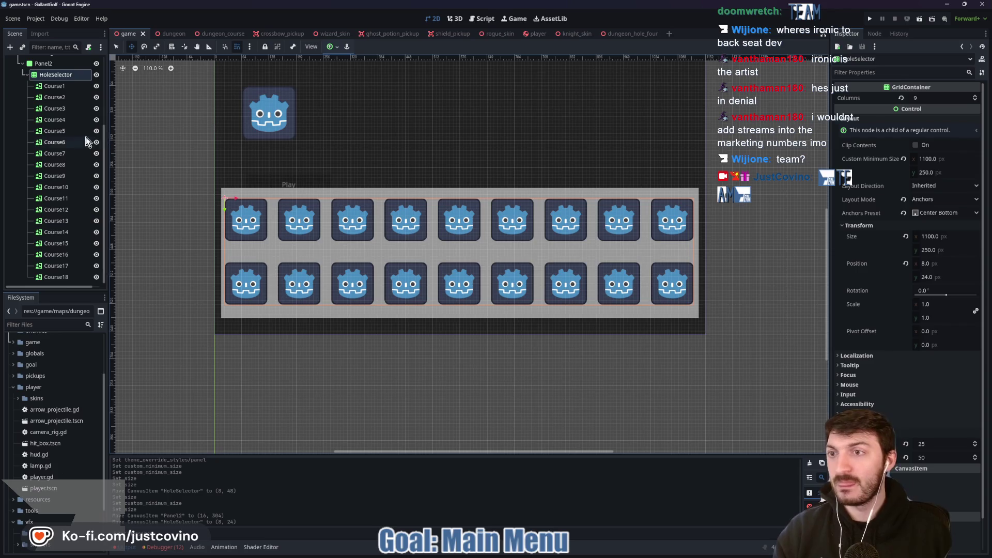
Rename the Panel2 node to SelectorPanel
scroll(77, 140, up, 5)
click(56, 165)
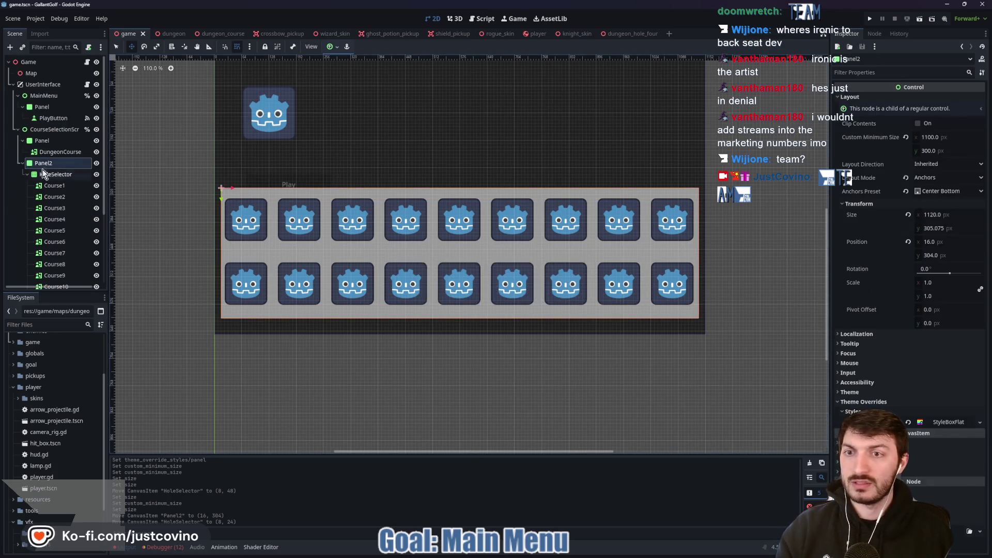
double_click(57, 163)
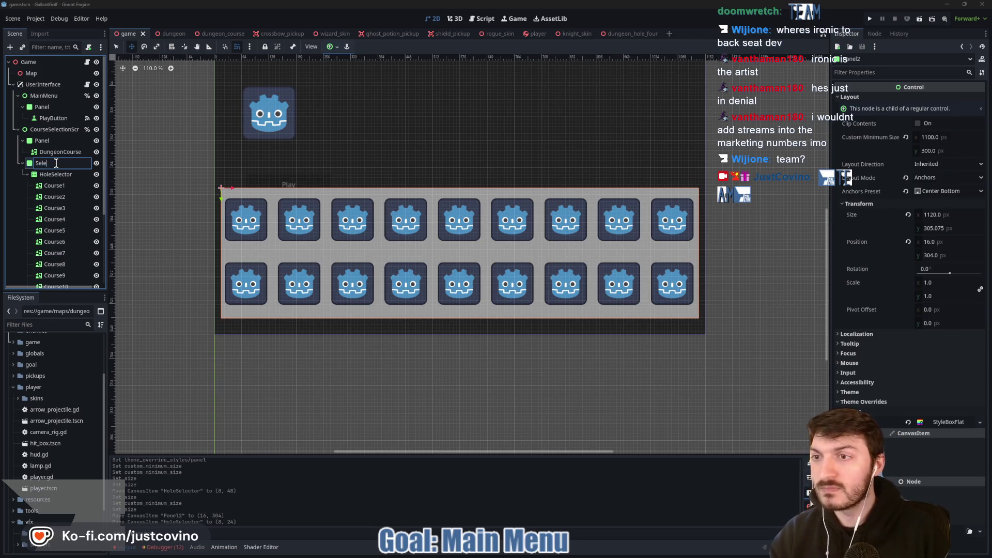
text(ctorPanel)
key(Return)
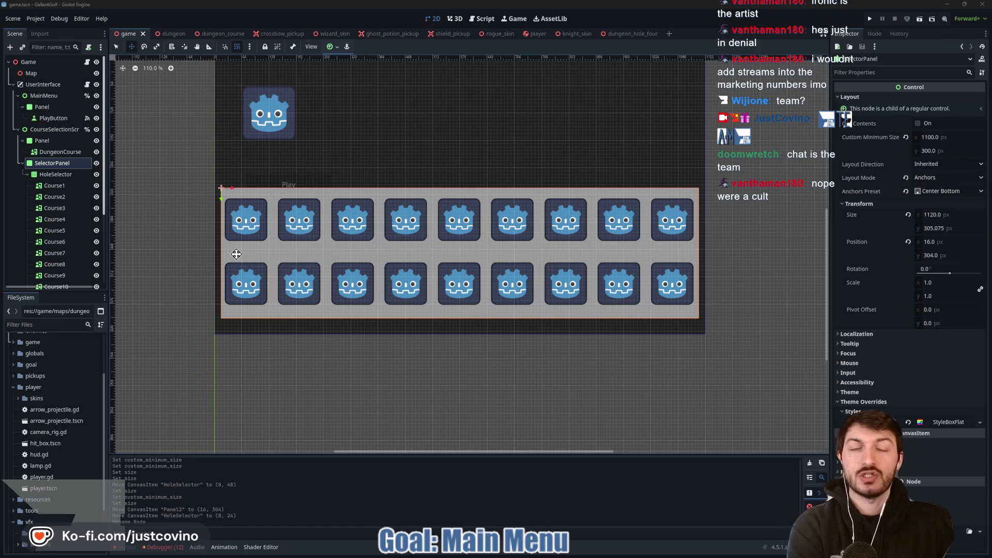
Glance at the Bear Attack Simulator itch.io page, then bring up the Marketing For Indie Games video
key(alt+Tab)
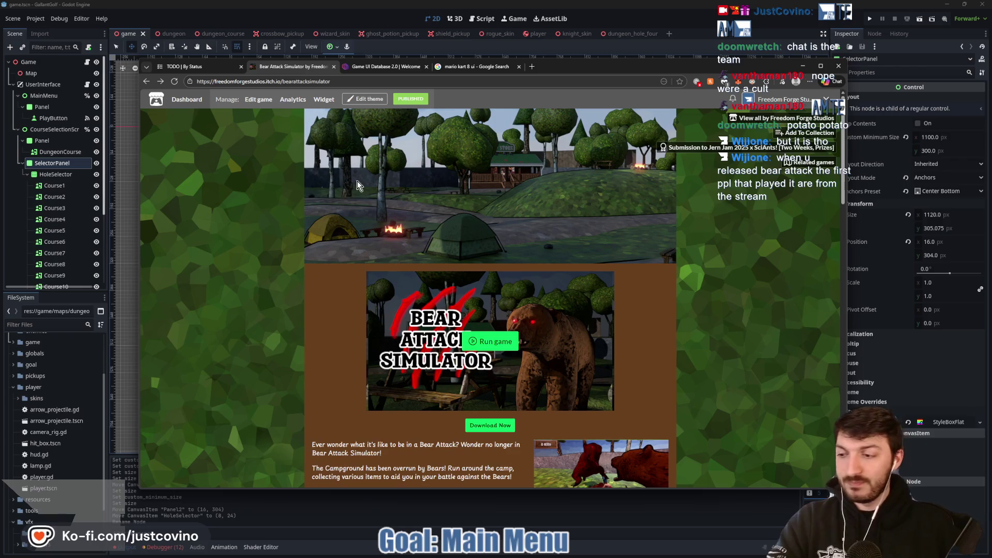
key(alt+Tab)
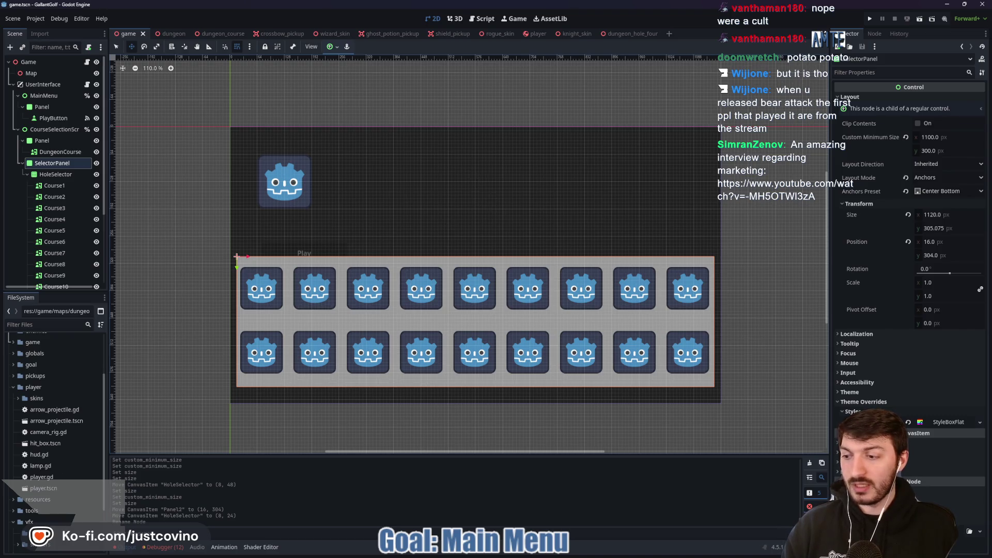
key(F5)
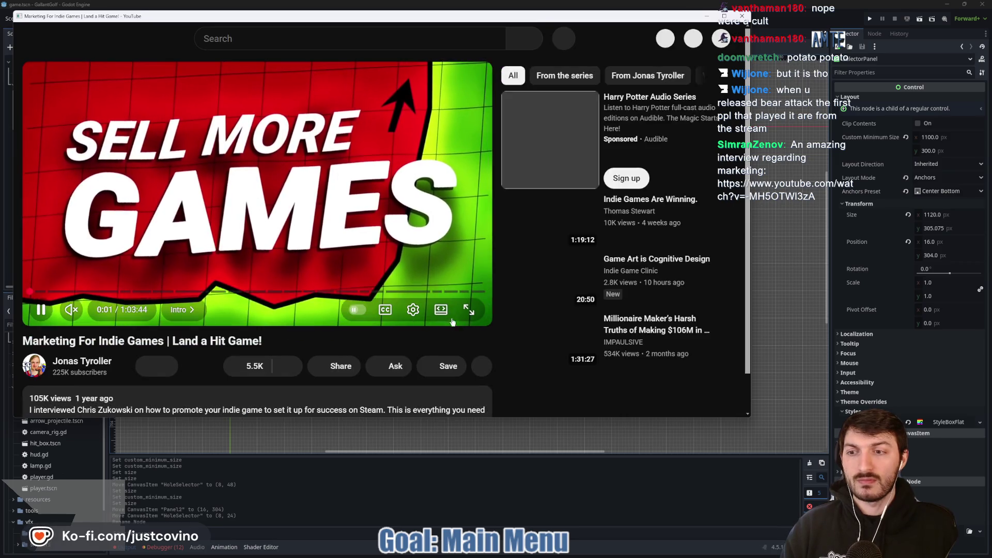
Pause the marketing video, seek to 8:35 and then 7:40, and close the video window
click(455, 161)
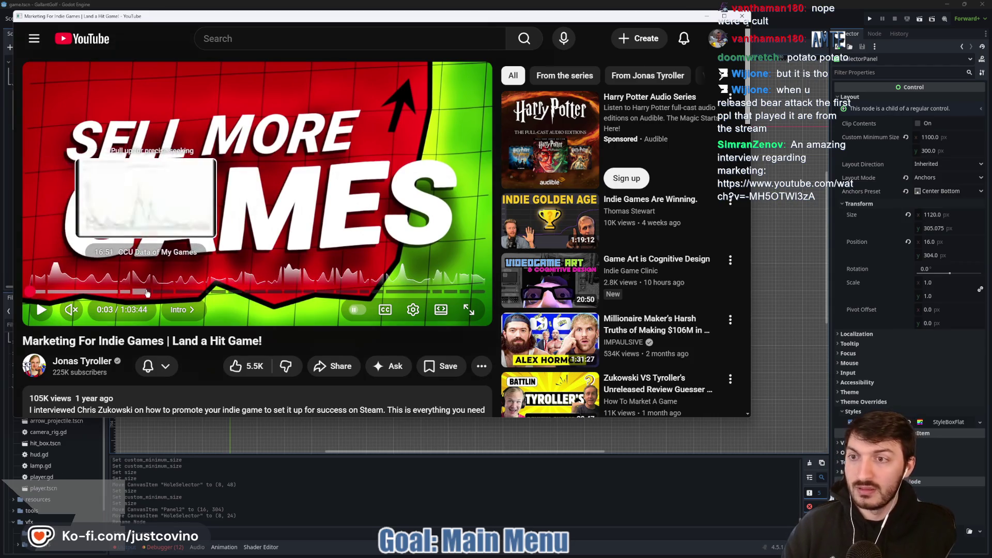
click(90, 290)
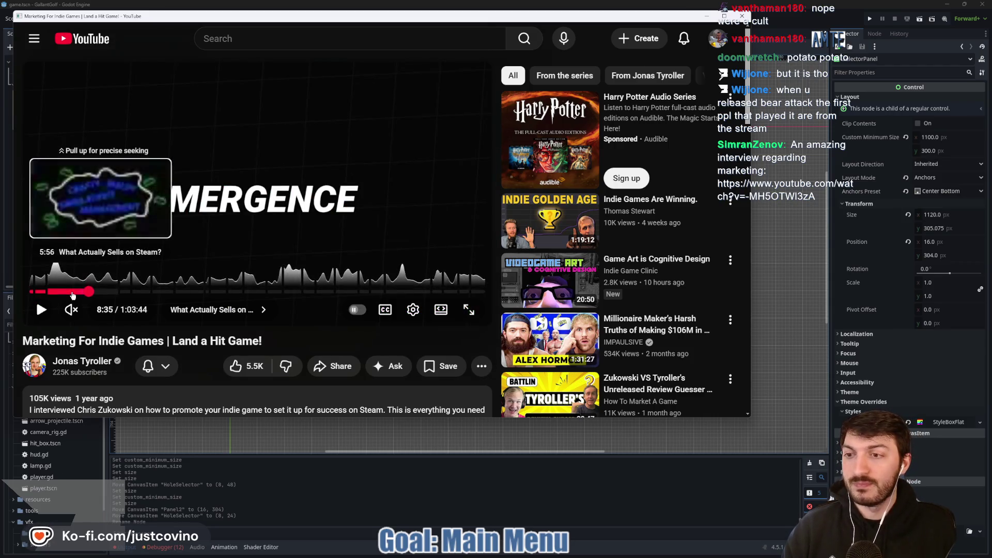
click(82, 291)
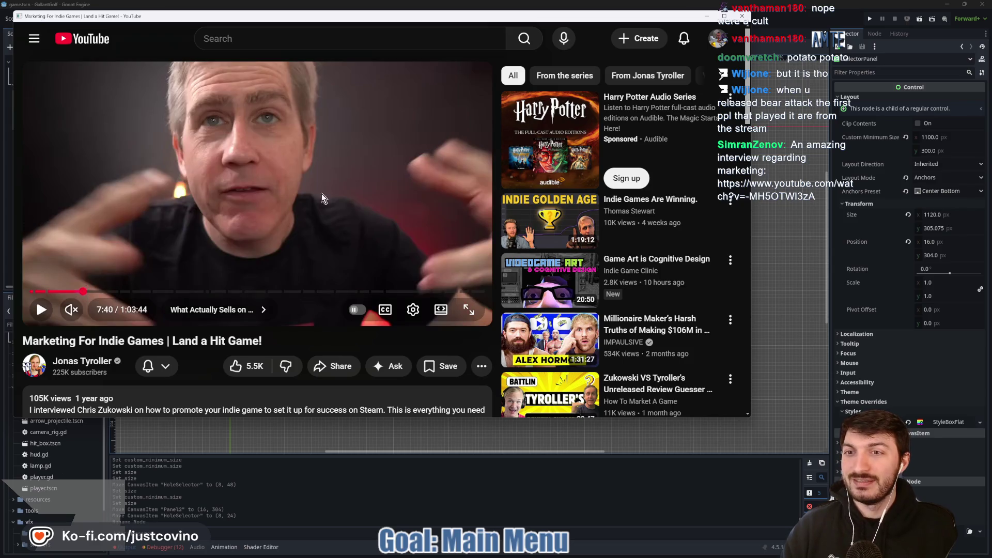
scroll(308, 198, down, 1)
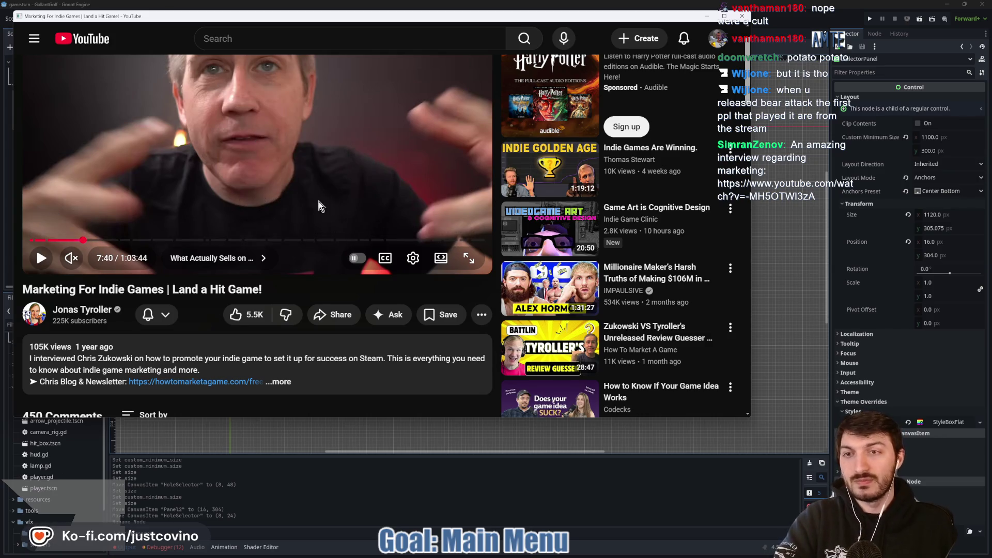
scroll(312, 253, up, 1)
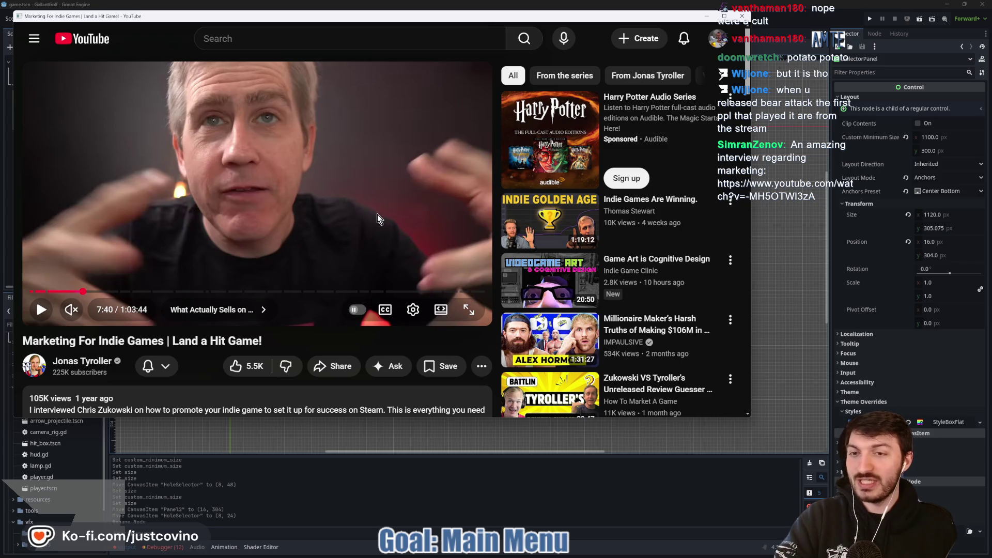
click(745, 19)
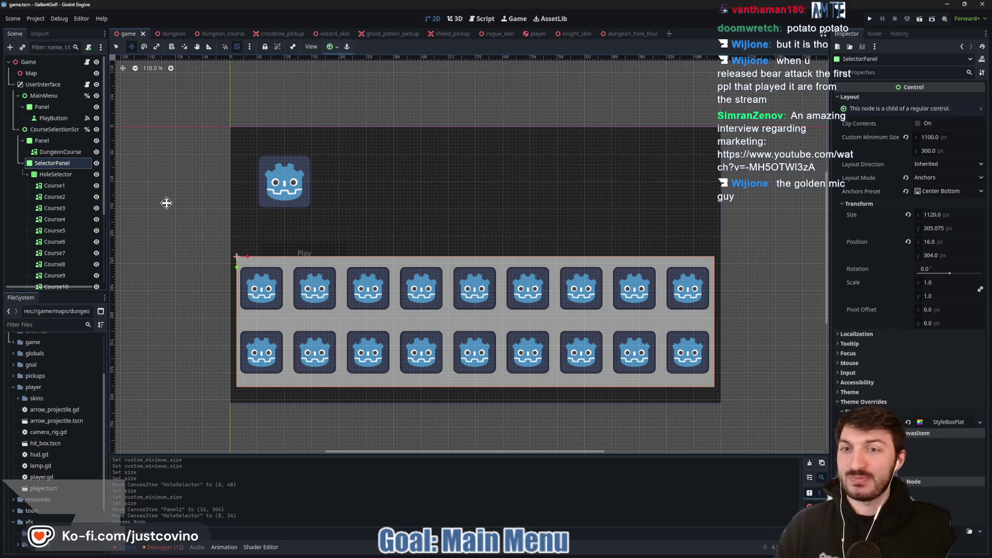
Pan the canvas to recentre the course panel, then bring the browser window back up
drag(166, 201, 179, 207)
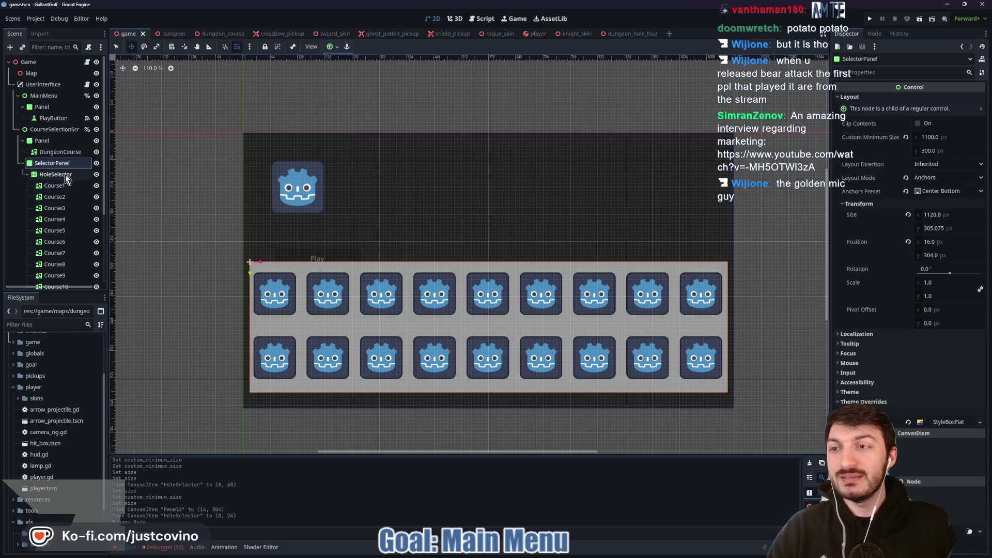
drag(216, 189, 199, 177)
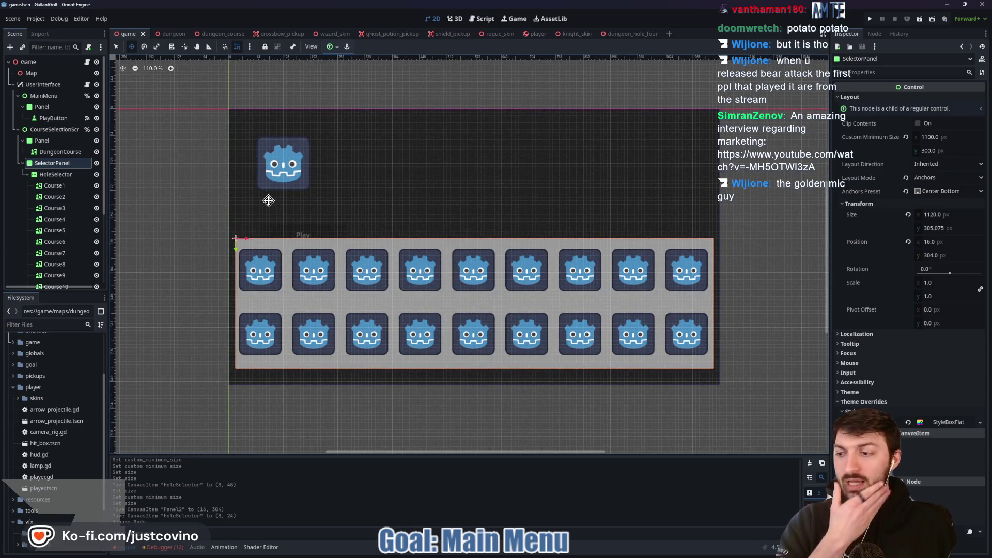
mouse_move(490, 556)
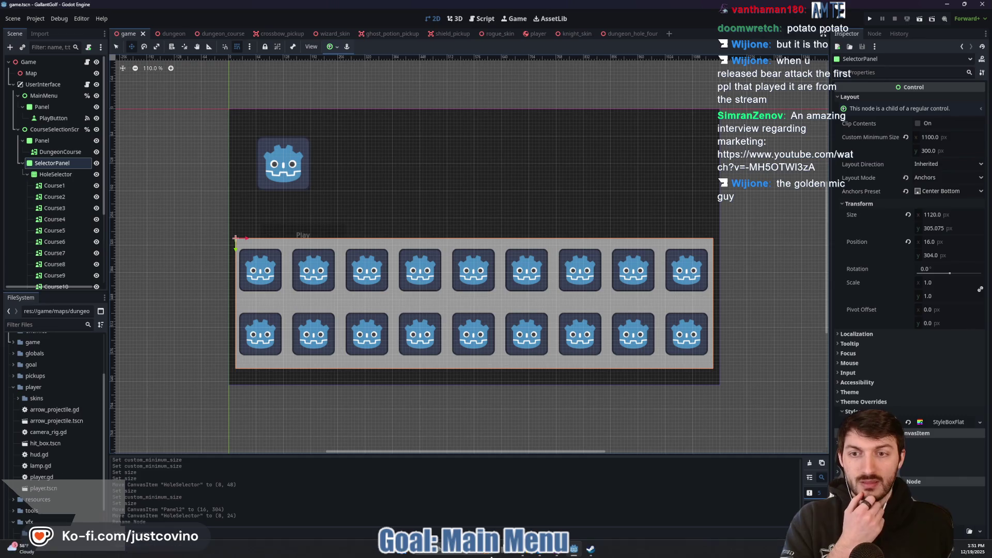
click(535, 554)
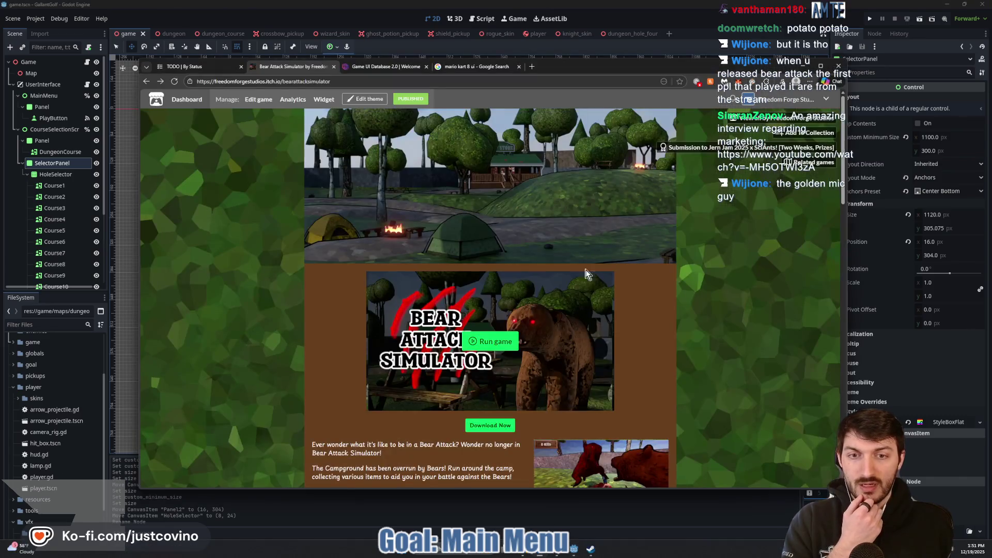
Review the Game UI Database and 'mario kart 8 ui' image results, then minimise the browser
click(398, 66)
click(472, 66)
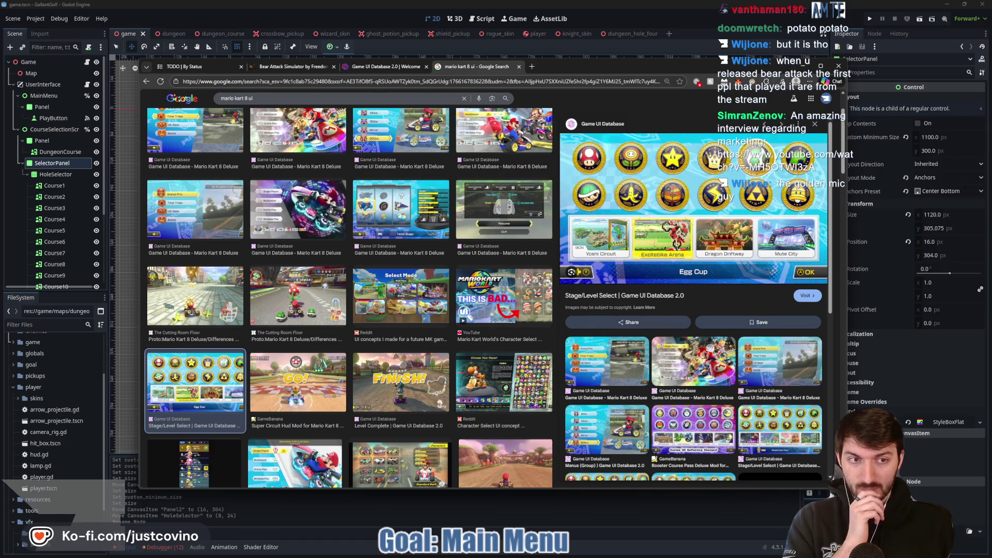
click(451, 512)
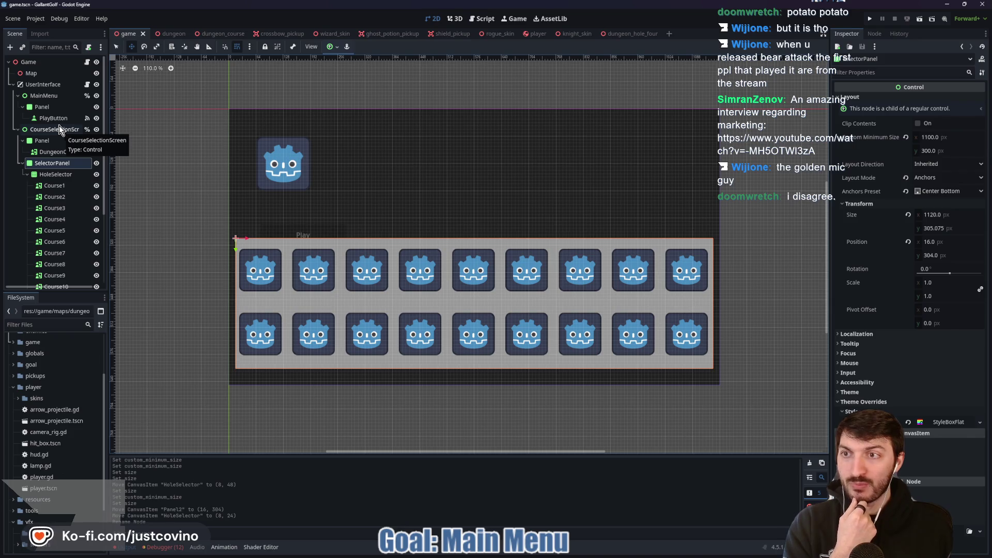
Give open_course_menu() in user_interface.gd a pass body and save the script
click(86, 86)
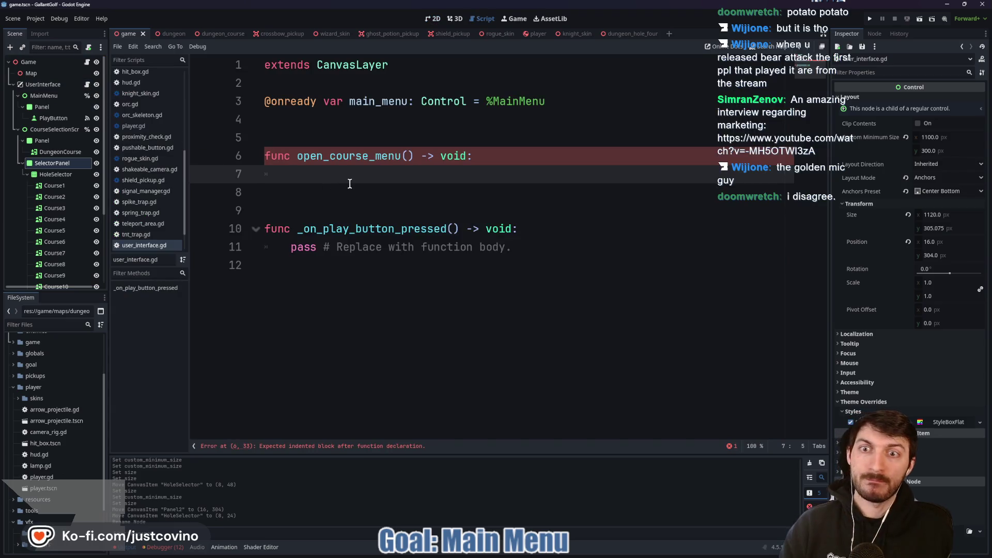
click(235, 145)
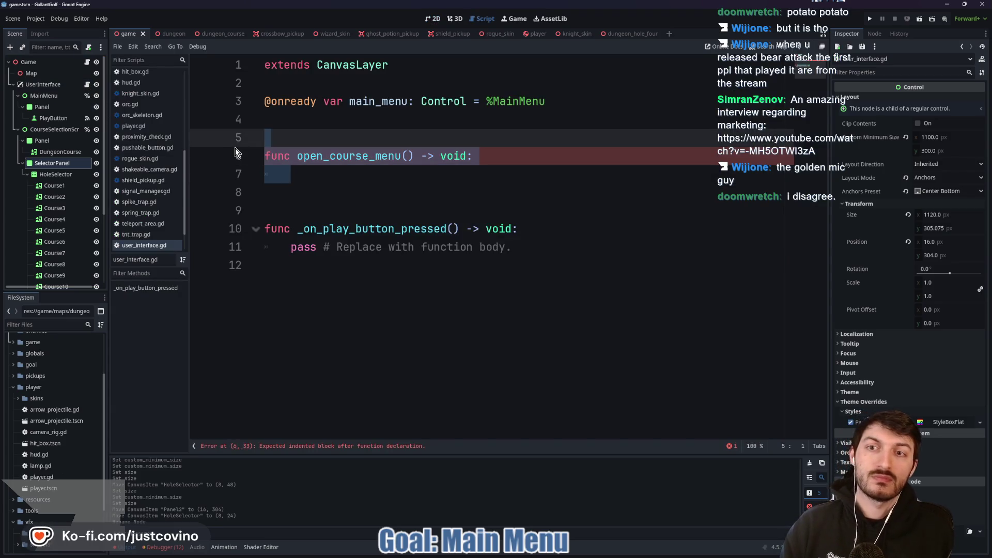
click(326, 170)
text(pass)
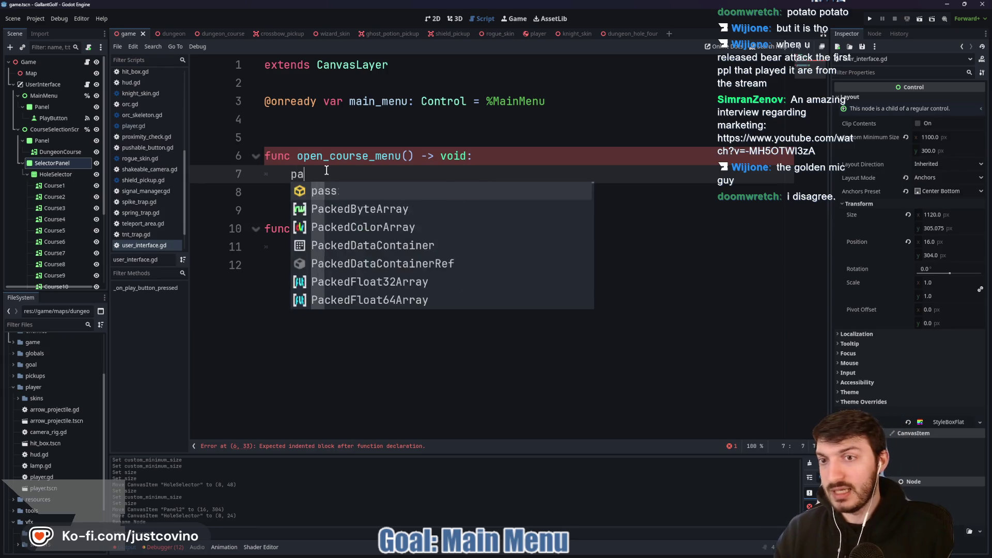
key(ctrl+s)
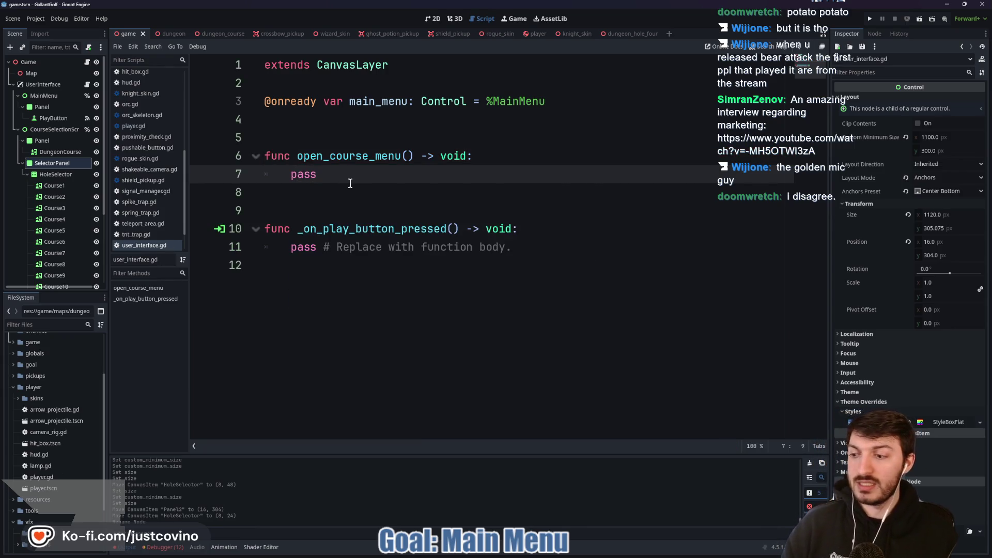
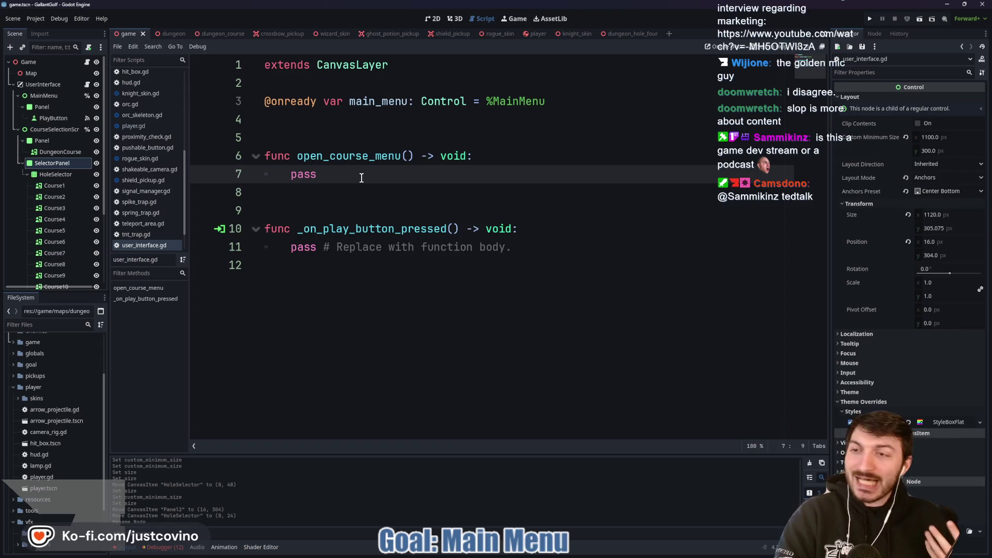
Bring the Steam store window forward and scroll to the top of the Store page
scroll(85, 236, down, 3)
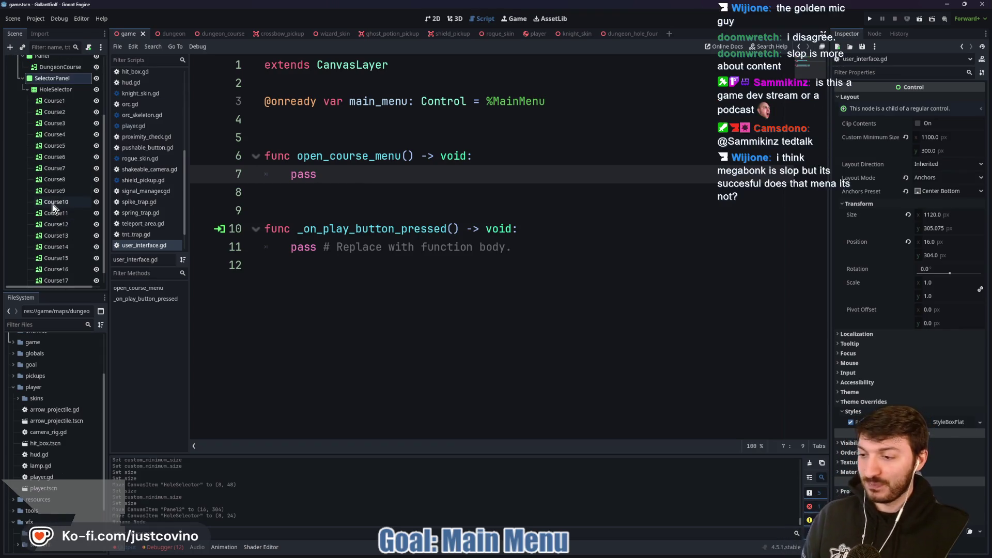
scroll(54, 206, up, 3)
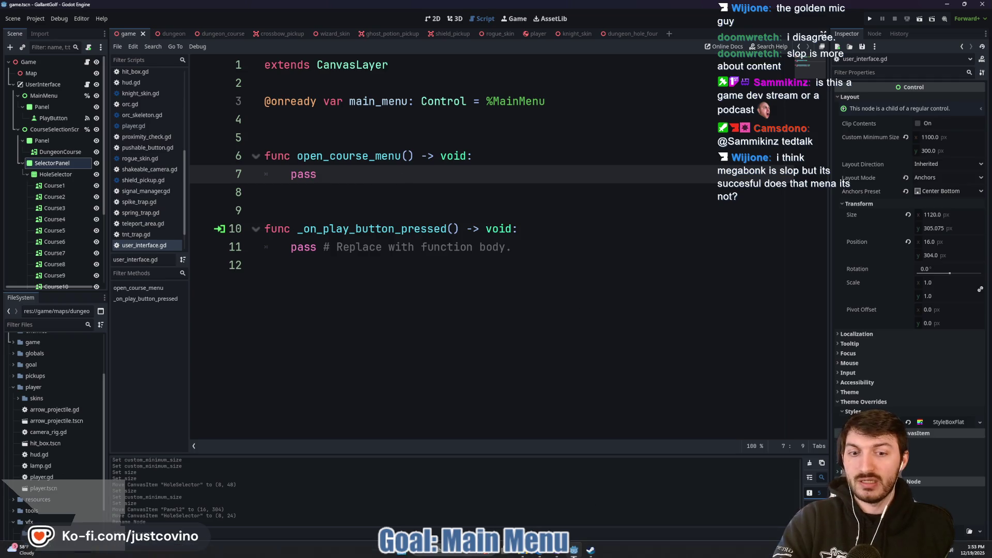
click(589, 549)
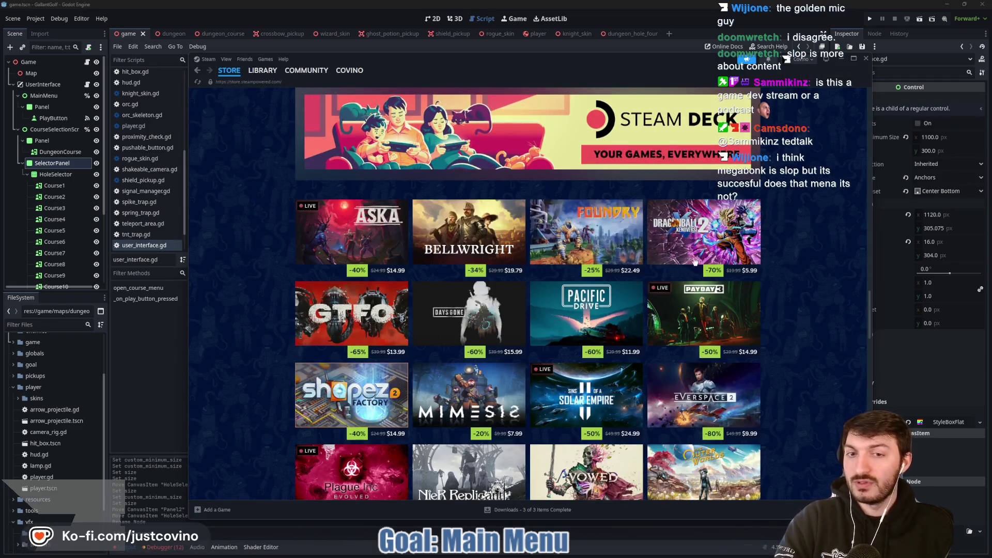
scroll(759, 280, up, 15)
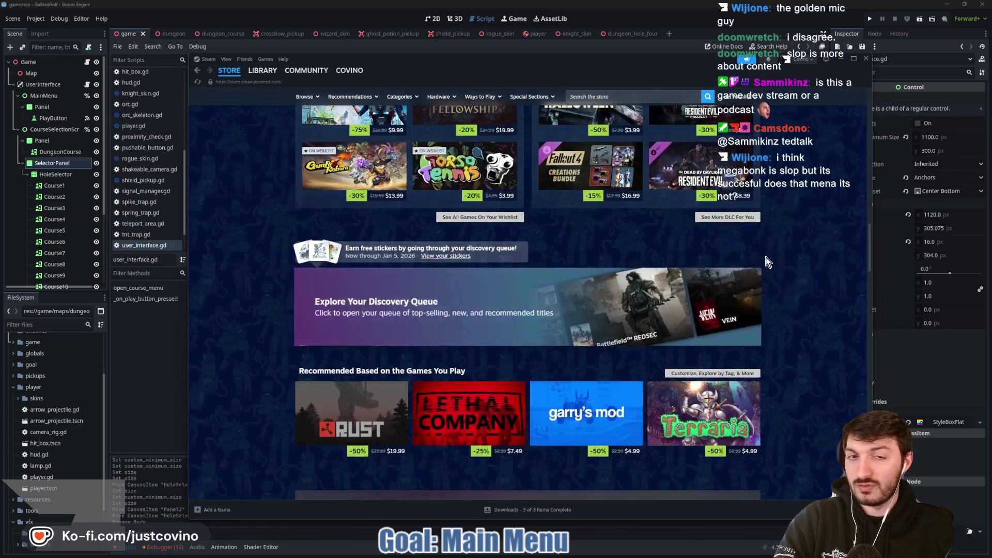
scroll(810, 258, up, 3)
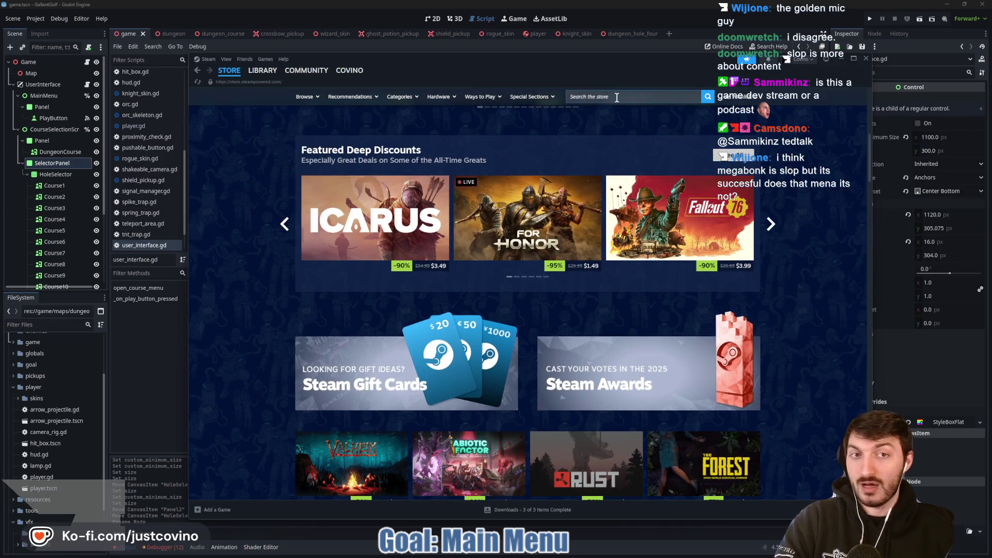
Type 'meg' into the Steam store search box
click(616, 98)
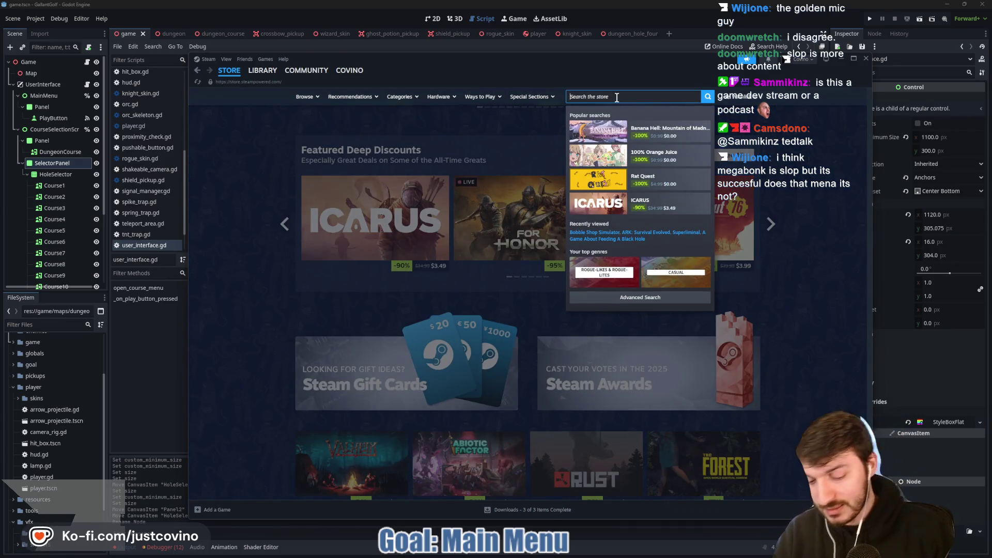
text(m)
key(BackSpace)
text(m)
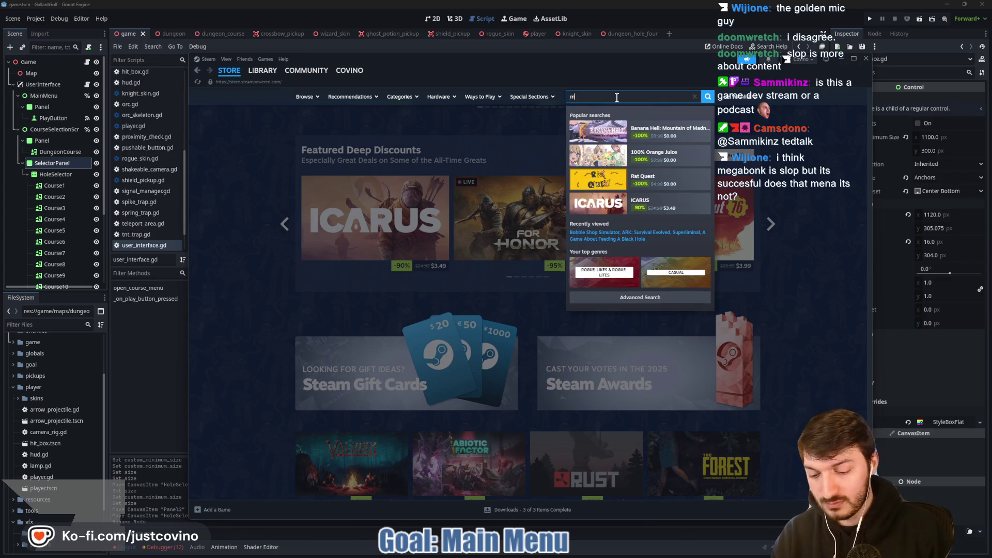
text(eg)
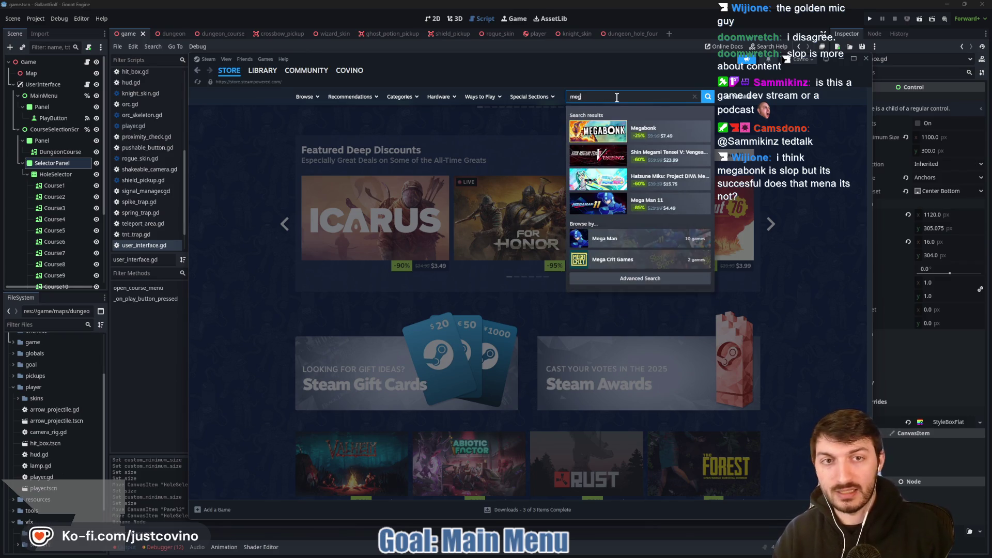
Open and scroll through the Megabonk store page, then return to Godot's user_interface.gd editor
click(669, 129)
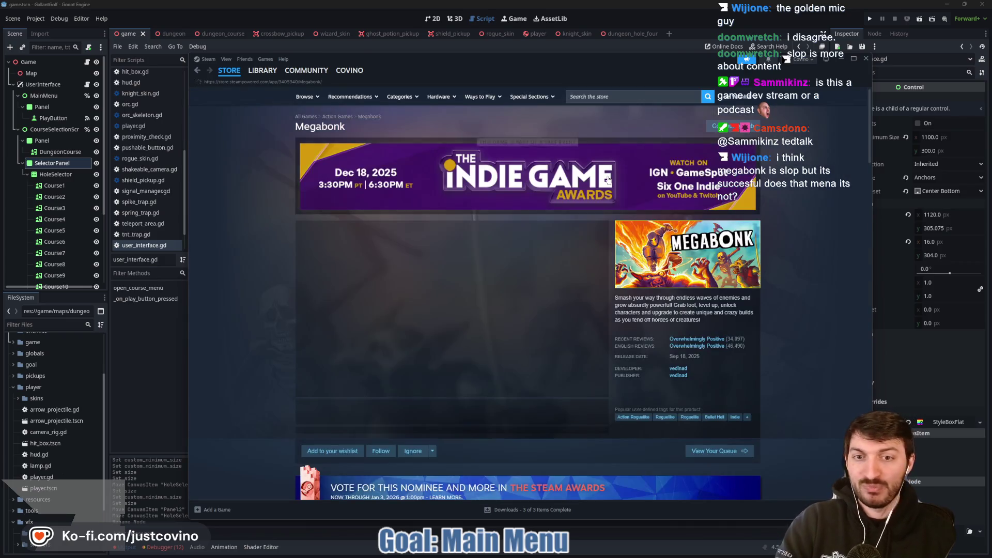
scroll(766, 315, down, 2)
mouse_move(733, 273)
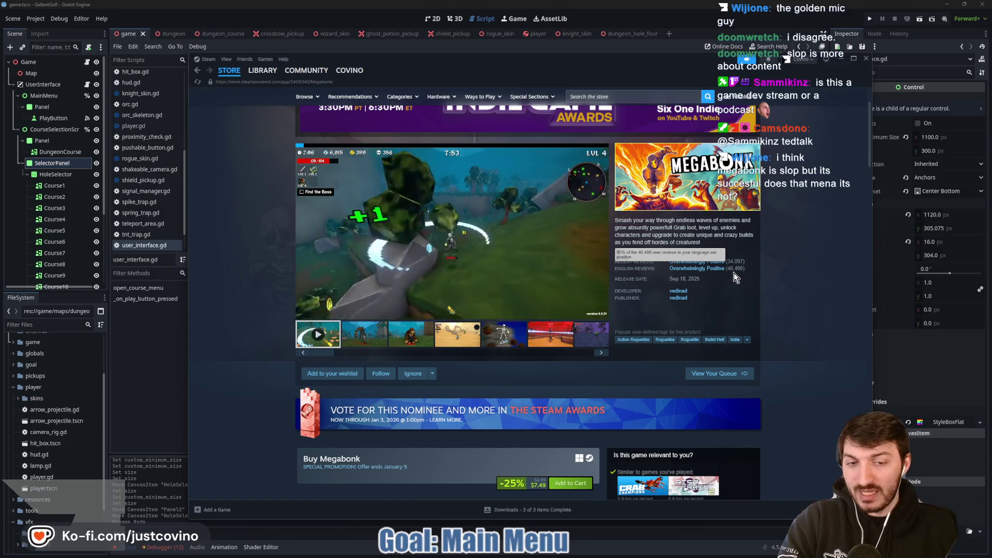
scroll(738, 264, down, 3)
scroll(767, 274, up, 3)
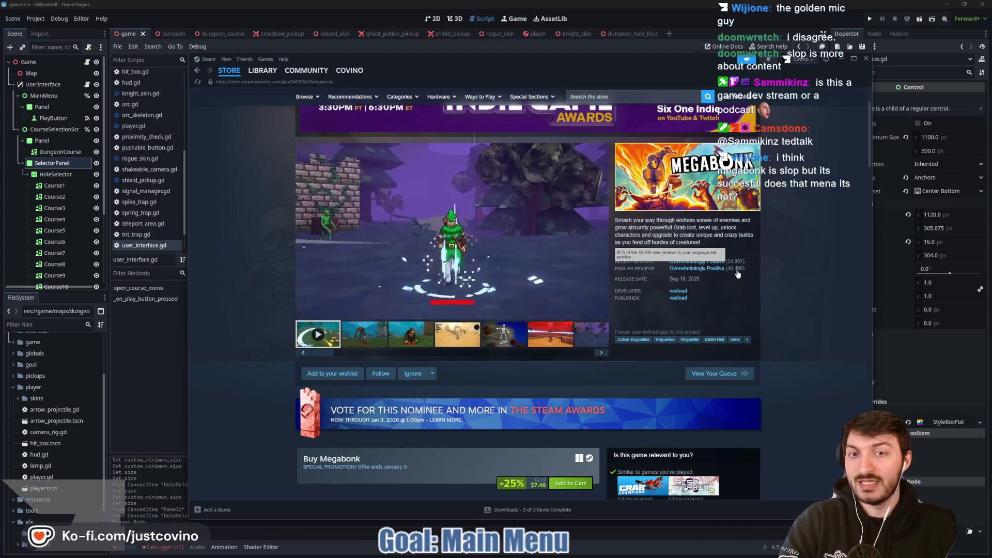
scroll(738, 273, down, 2)
scroll(789, 273, down, 5)
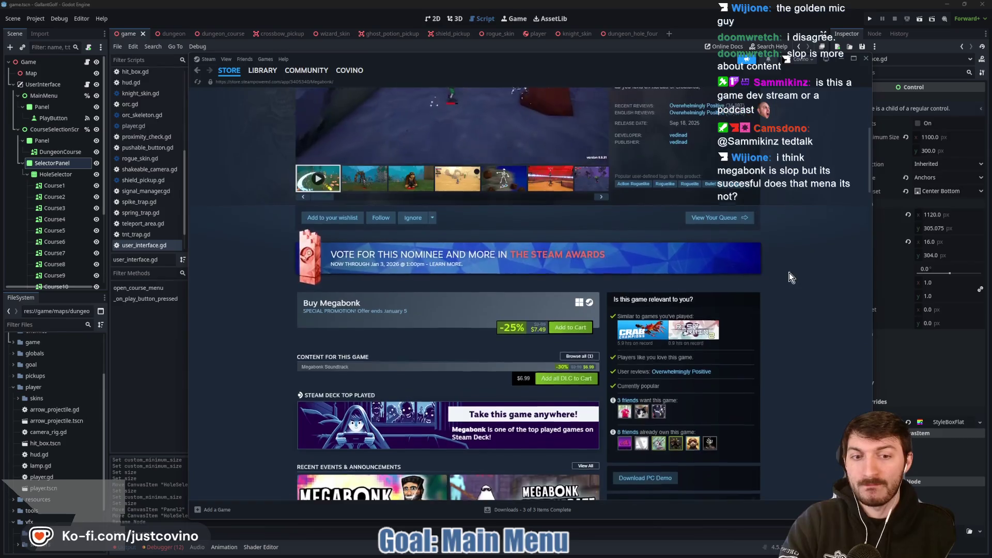
scroll(770, 265, up, 3)
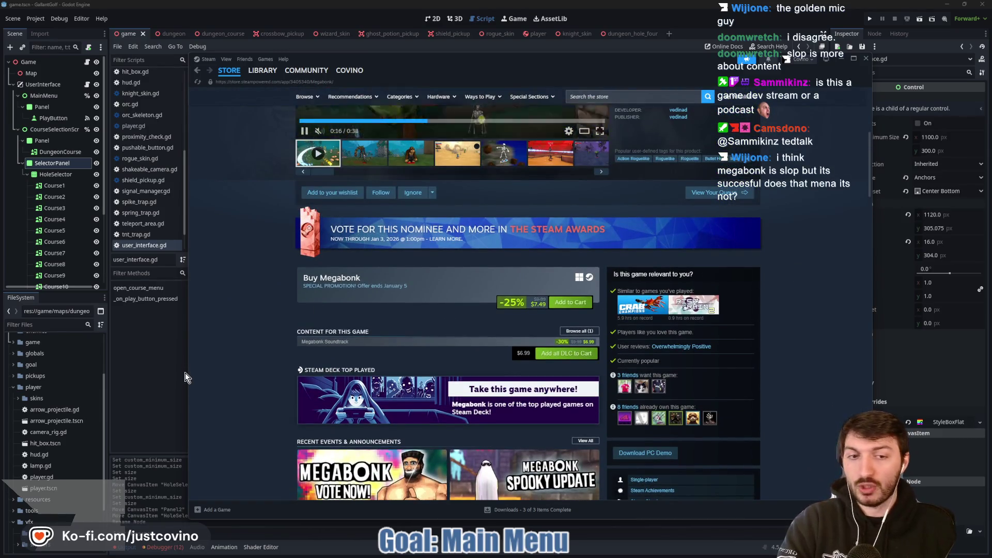
click(170, 364)
Place the cursor on empty line 8 of user_interface.gd, then switch to the browser
click(338, 190)
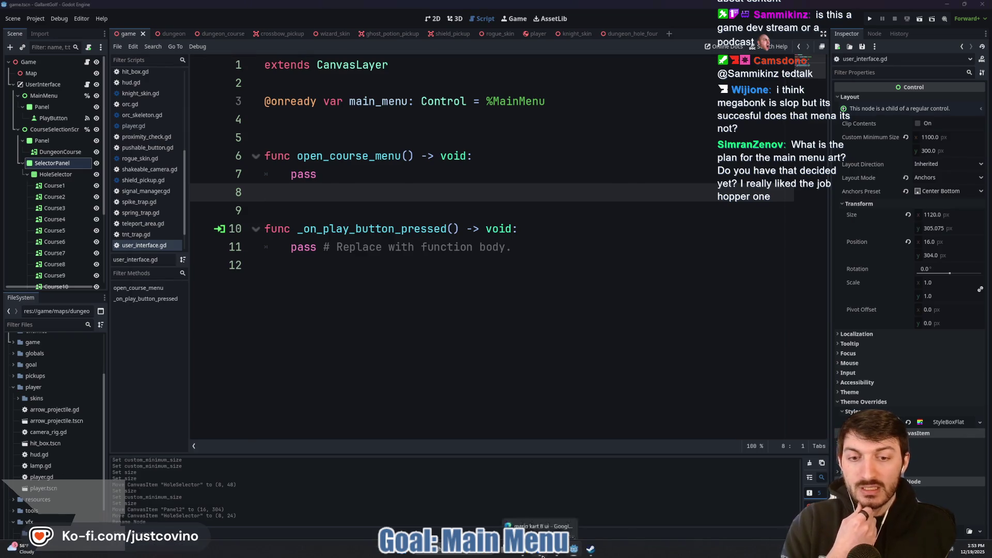
key(alt+Tab)
Go back to the Freedom Forge Studios itch.io page and open the Job Hopper game page
click(309, 67)
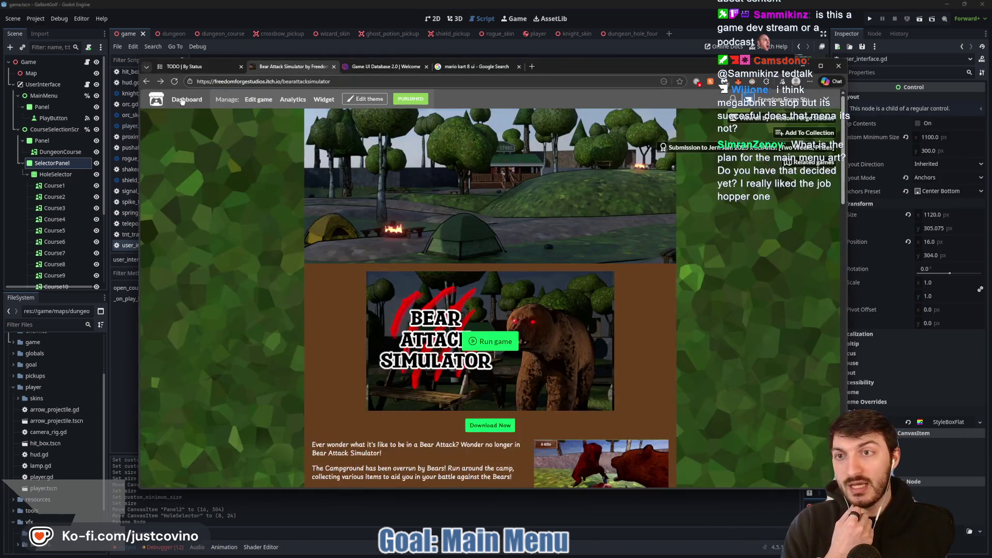
click(148, 81)
scroll(321, 216, up, 4)
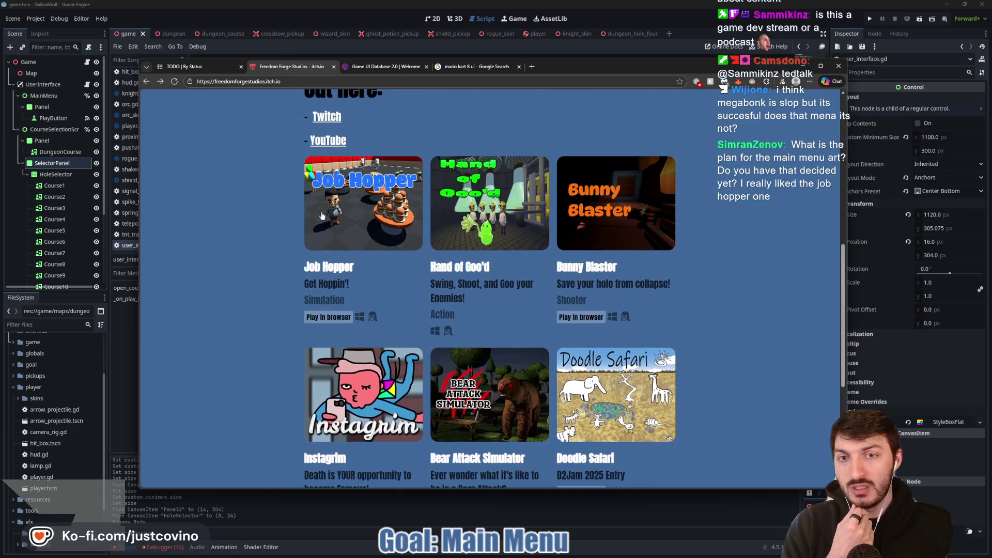
click(327, 266)
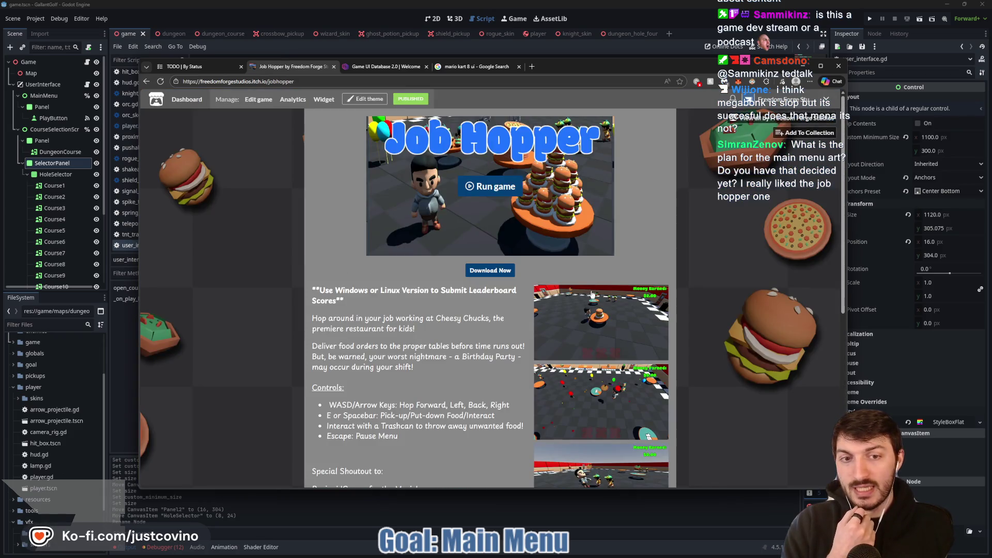